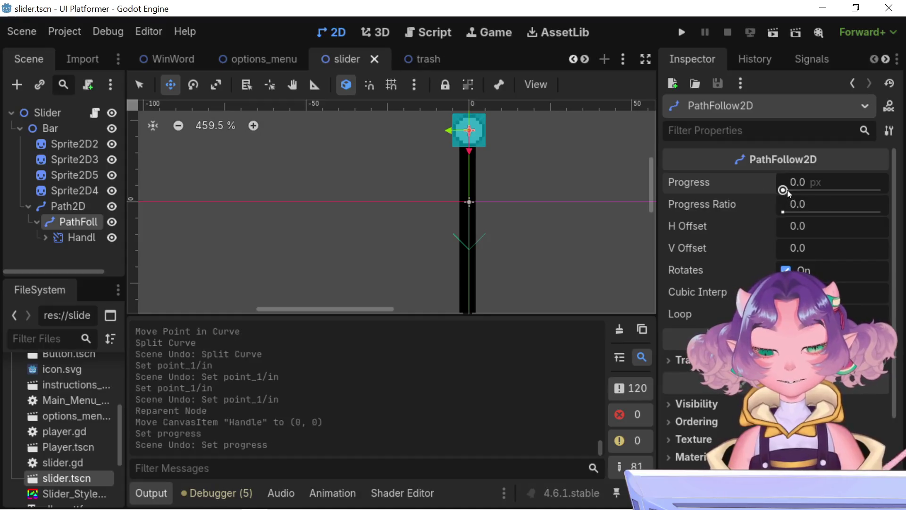
# Drag the slider handle partway, halfway, then along the whole path to test it
pyautogui.moveTo(783, 190); pyautogui.dragTo(783, 190)
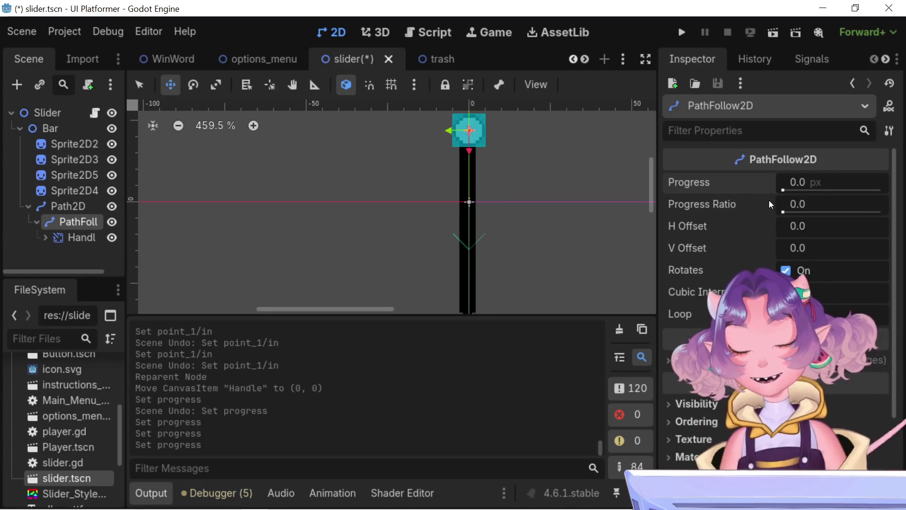
pyautogui.moveTo(769, 200)
pyautogui.moveTo(791, 204)
pyautogui.mouseDown()
pyautogui.moveTo(873, 211)
pyautogui.moveTo(817, 216)
pyautogui.moveTo(862, 212)
pyautogui.moveTo(803, 208)
pyautogui.moveTo(897, 211)
pyautogui.moveTo(723, 202)
pyautogui.mouseUp()
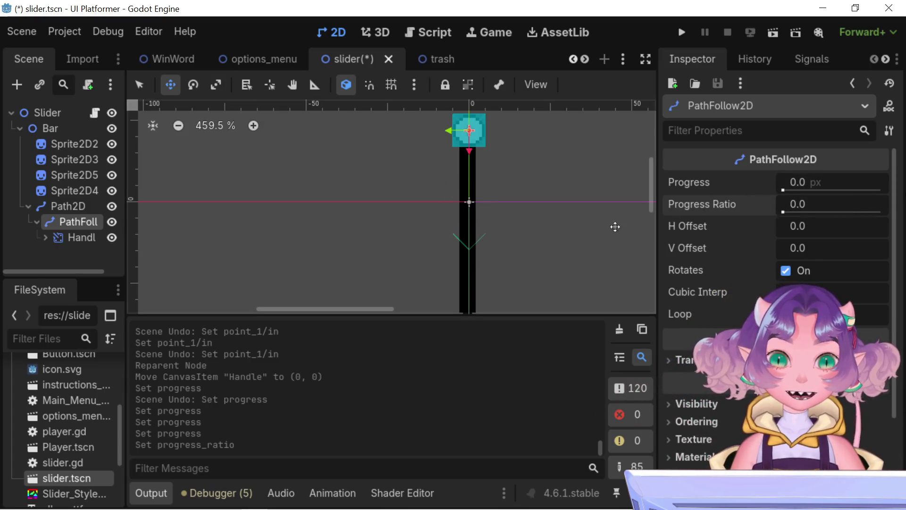
pyautogui.scroll(-2, 567, 222)
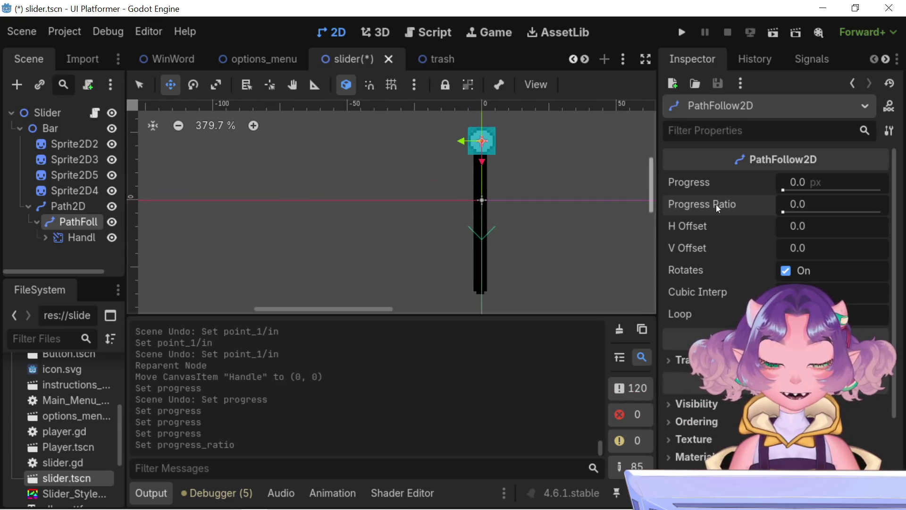
pyautogui.moveTo(791, 211)
pyautogui.mouseDown()
pyautogui.moveTo(888, 210)
pyautogui.moveTo(758, 222)
pyautogui.moveTo(895, 228)
pyautogui.moveTo(811, 226)
pyautogui.moveTo(892, 226)
pyautogui.moveTo(745, 203)
pyautogui.moveTo(678, 213)
pyautogui.mouseUp()
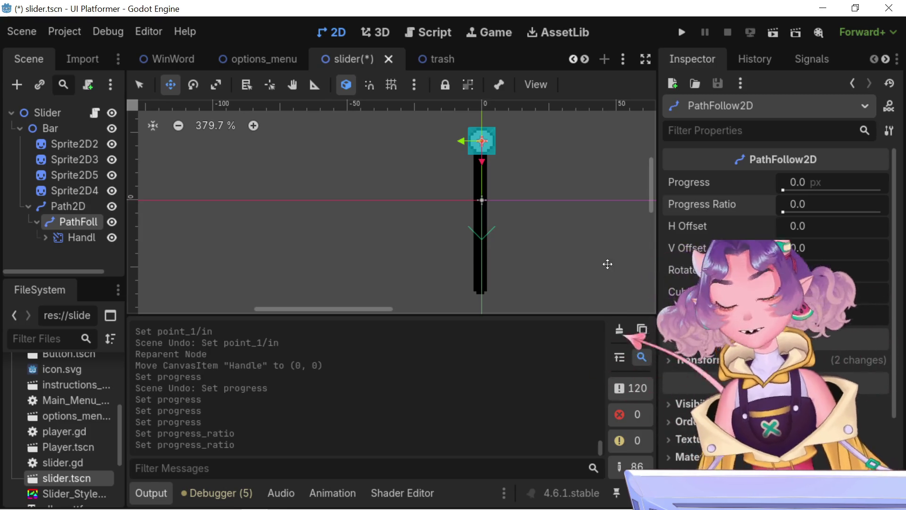
pyautogui.moveTo(259, 60)
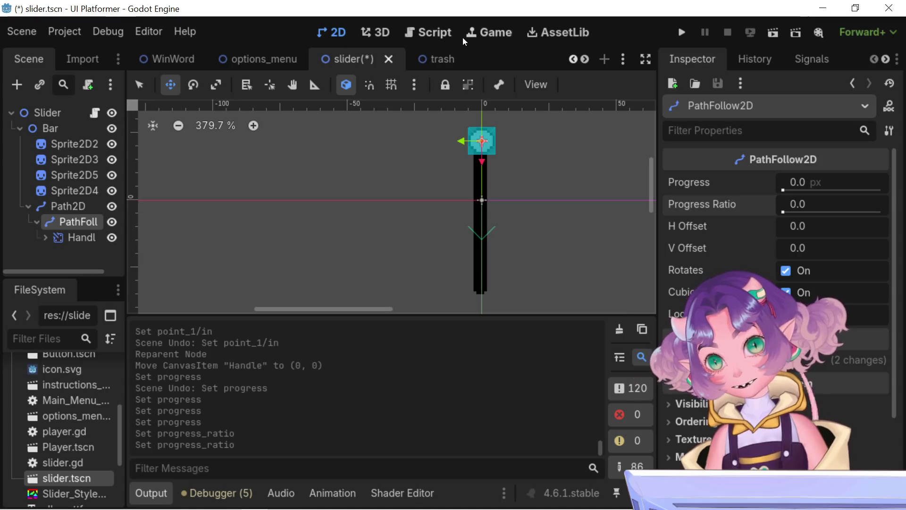
# Comment out the height_destination declaration on line 38 of slider.gd with # and save
pyautogui.click(431, 34)
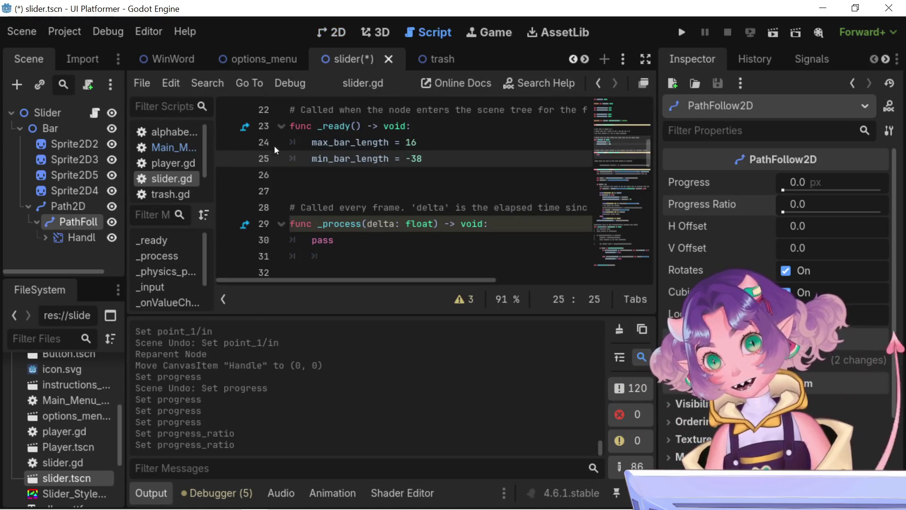
pyautogui.scroll(-3, 391, 230)
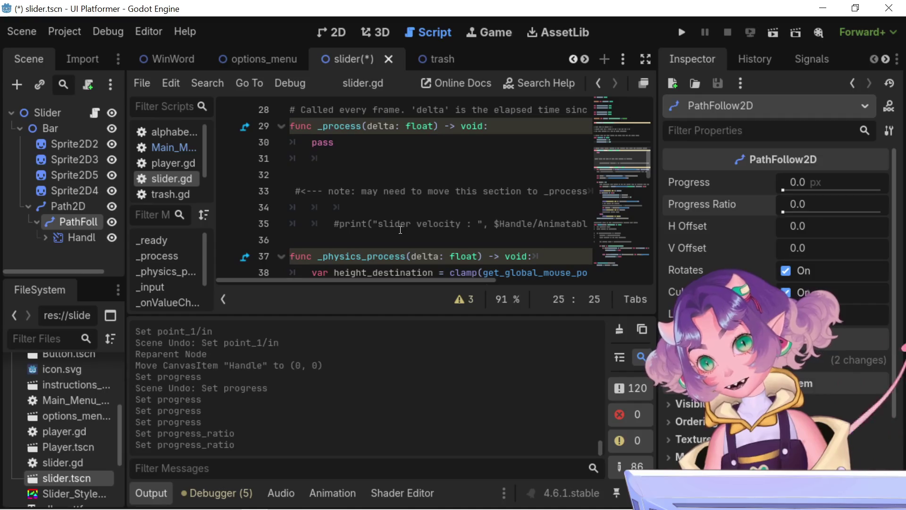
pyautogui.click(311, 224)
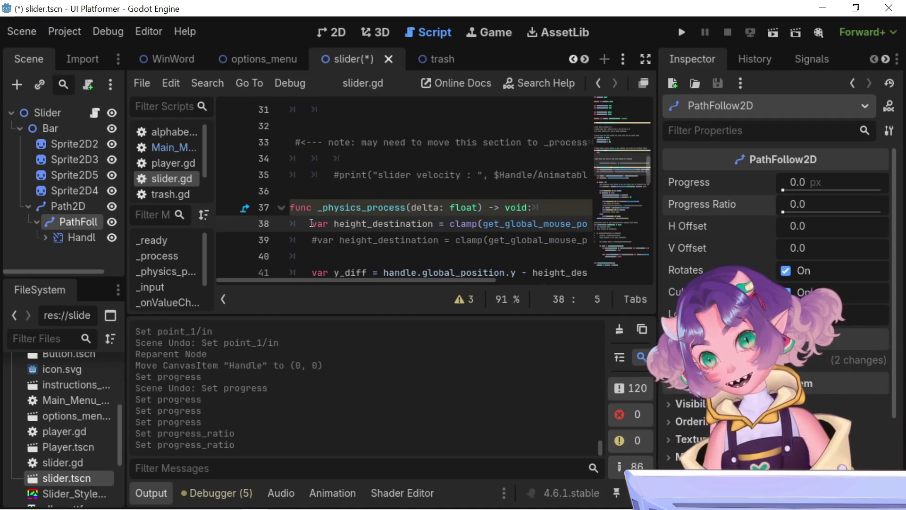
pyautogui.moveTo(311, 223)
pyautogui.mouseDown()
pyautogui.moveTo(496, 223)
pyautogui.moveTo(290, 208)
pyautogui.moveTo(312, 223)
pyautogui.mouseUp()
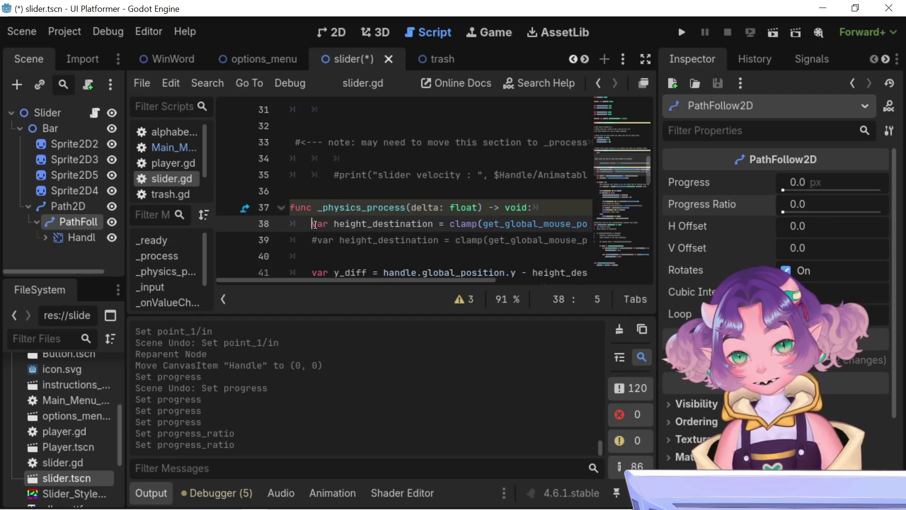
pyautogui.write('#')
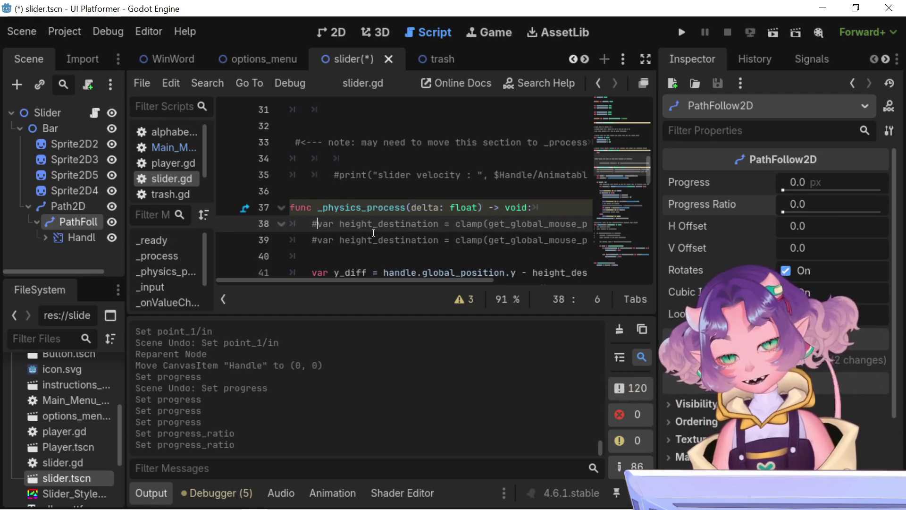
pyautogui.hotkey('ctrl', 's')
# Select the now-undeclared height_destination identifier on line 41
pyautogui.scroll(-2, 387, 236)
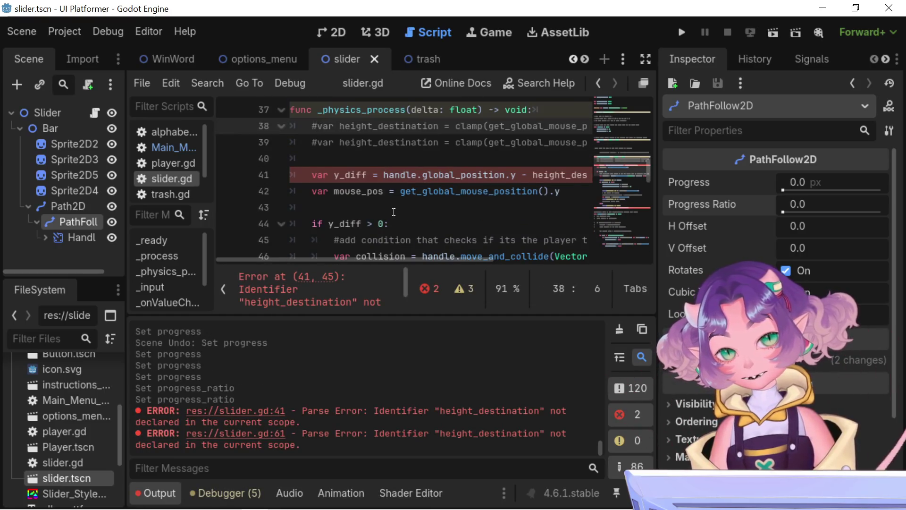
pyautogui.moveTo(446, 259); pyautogui.dragTo(502, 263)
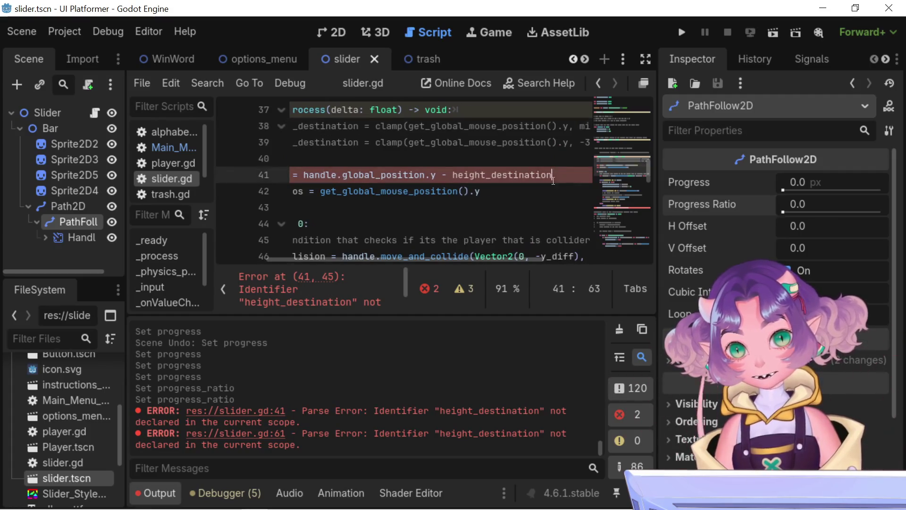
pyautogui.doubleClick(454, 175)
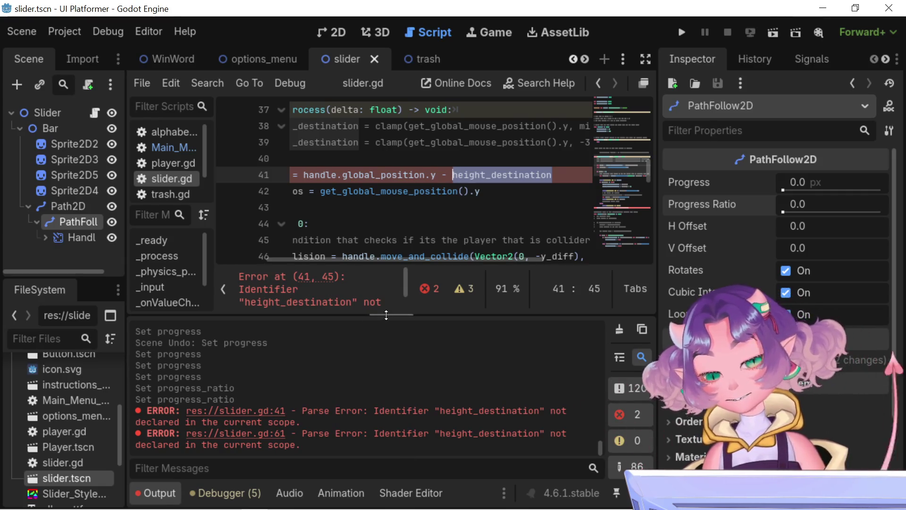
# Collapse the Output panel so the script editor shows more code
pyautogui.click(181, 486)
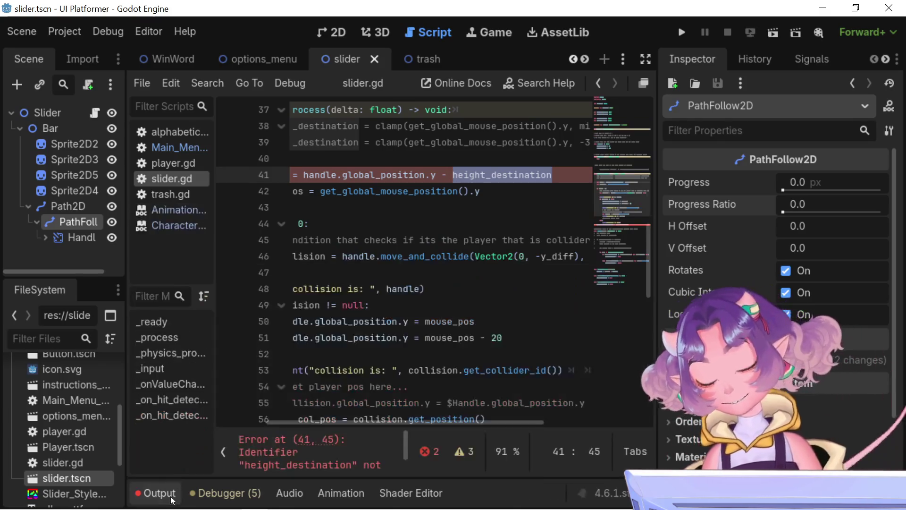
pyautogui.scroll(-3, 391, 354)
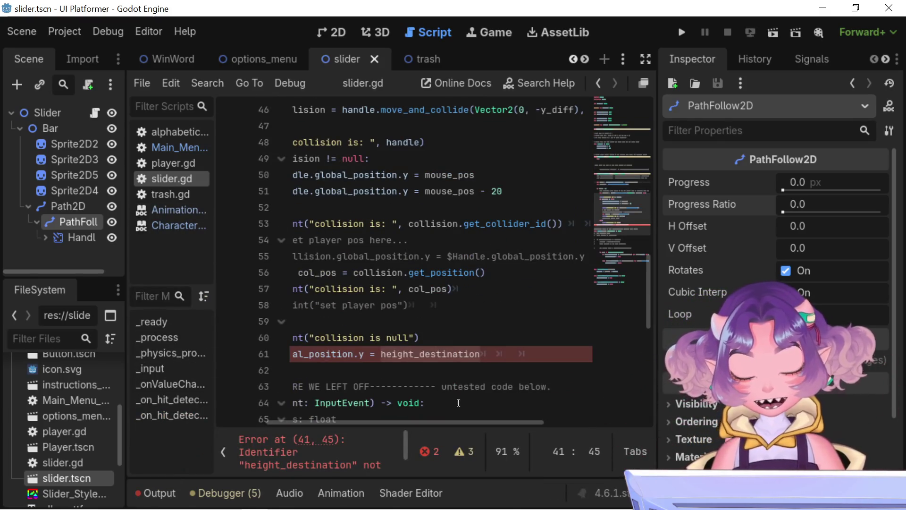
pyautogui.moveTo(469, 423); pyautogui.dragTo(386, 415)
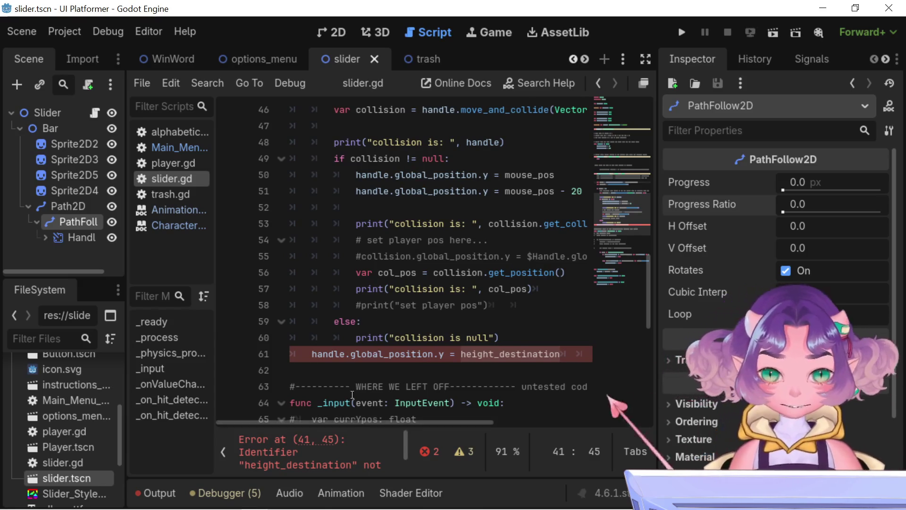
pyautogui.doubleClick(341, 356)
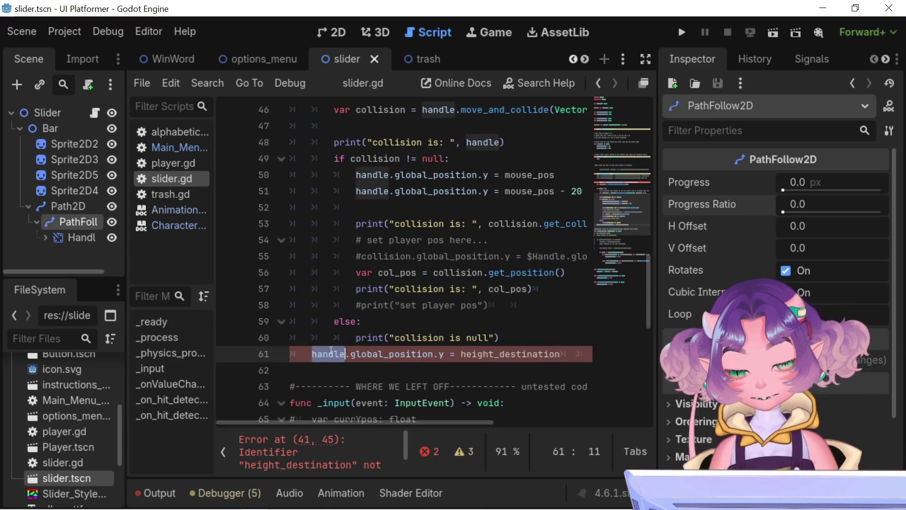
pyautogui.doubleClick(378, 357)
pyautogui.doubleClick(492, 356)
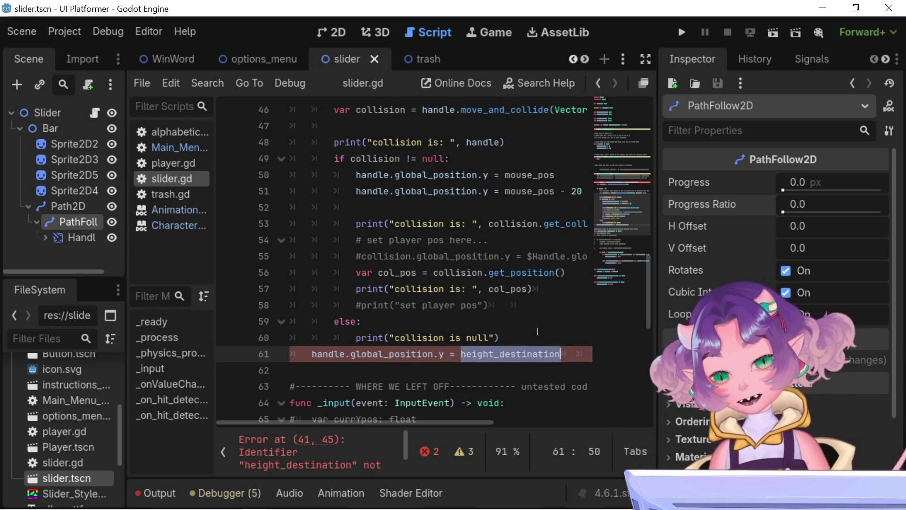
pyautogui.scroll(4, 533, 328)
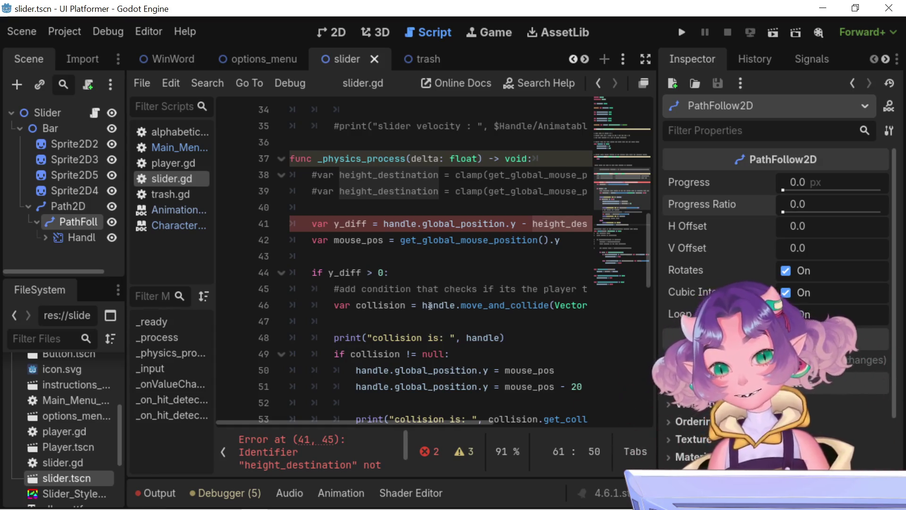
pyautogui.scroll(2, 431, 307)
pyautogui.moveTo(444, 420)
pyautogui.mouseDown()
pyautogui.moveTo(514, 436)
pyautogui.moveTo(551, 432)
pyautogui.mouseUp()
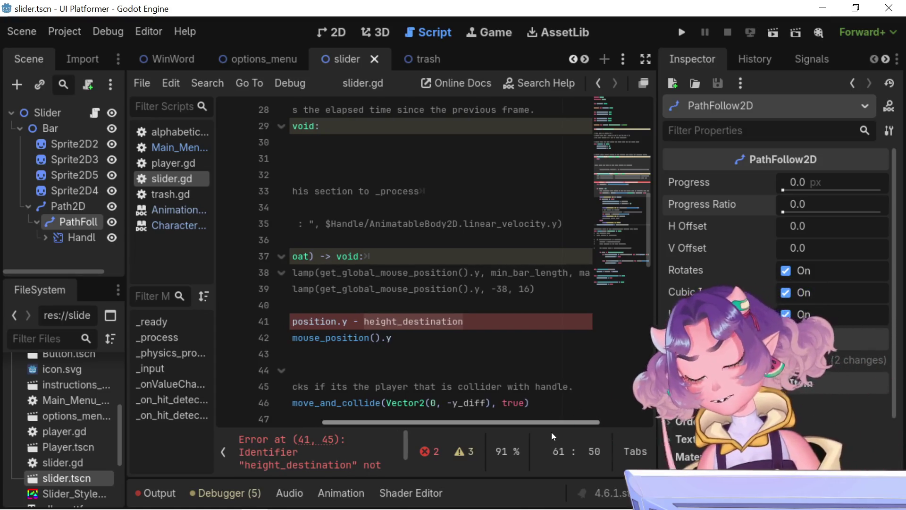
pyautogui.moveTo(551, 432); pyautogui.dragTo(528, 428)
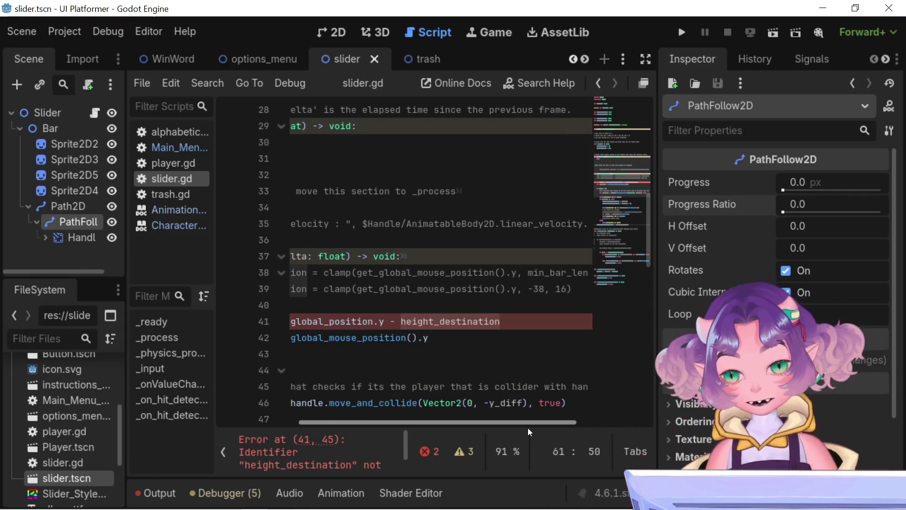
pyautogui.moveTo(527, 428); pyautogui.dragTo(492, 423)
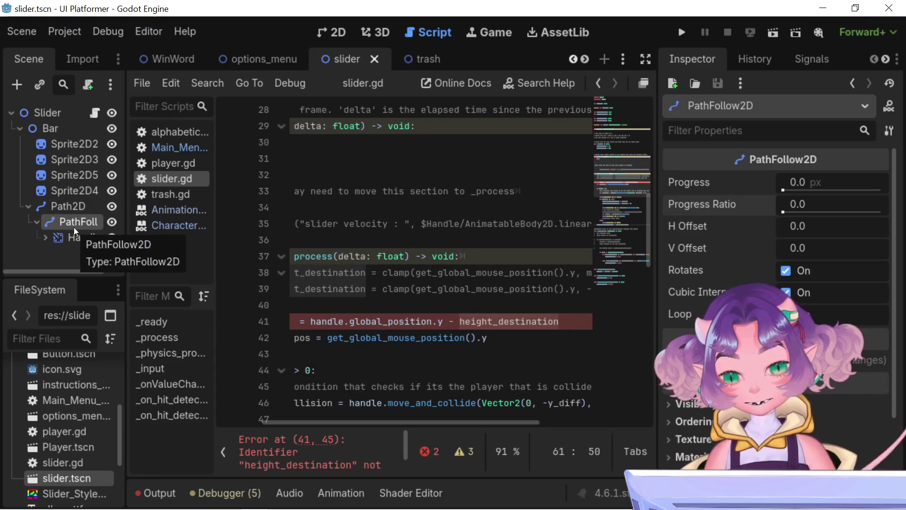
pyautogui.moveTo(368, 423); pyautogui.dragTo(282, 409)
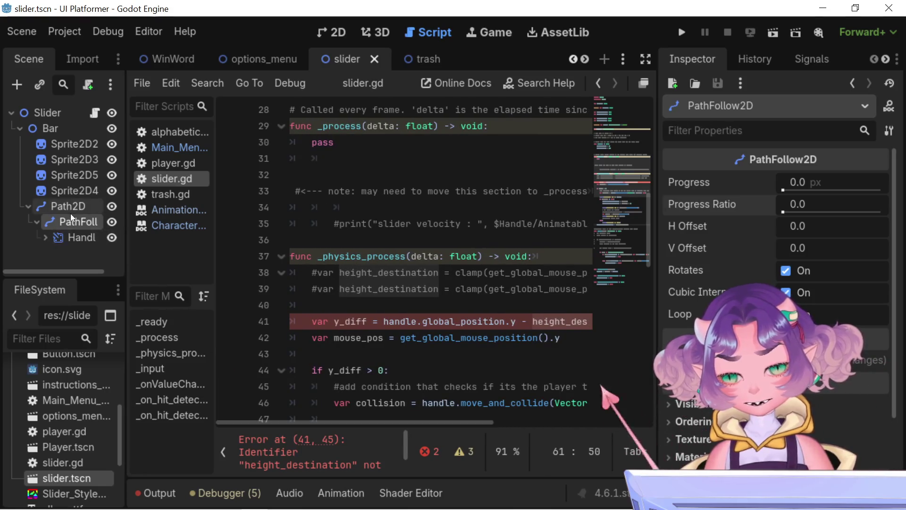
pyautogui.scroll(2, 404, 273)
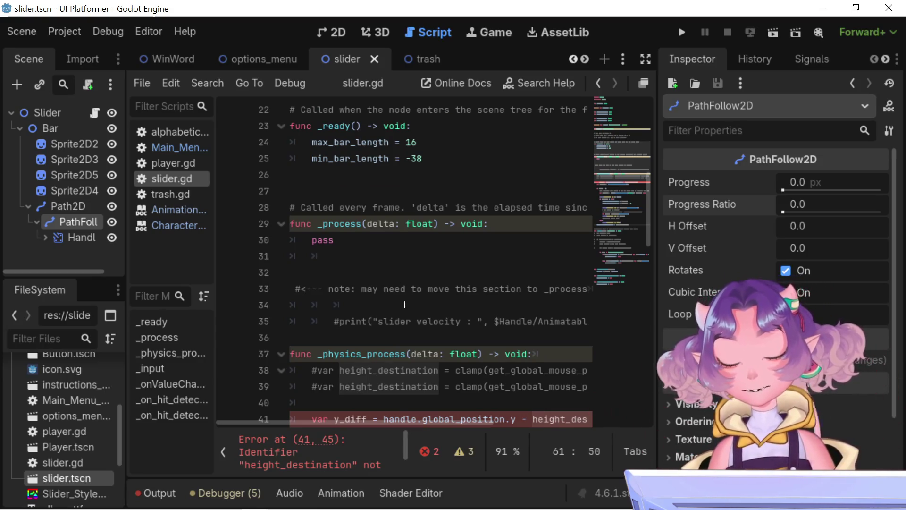
pyautogui.scroll(2, 377, 246)
pyautogui.scroll(5, 378, 246)
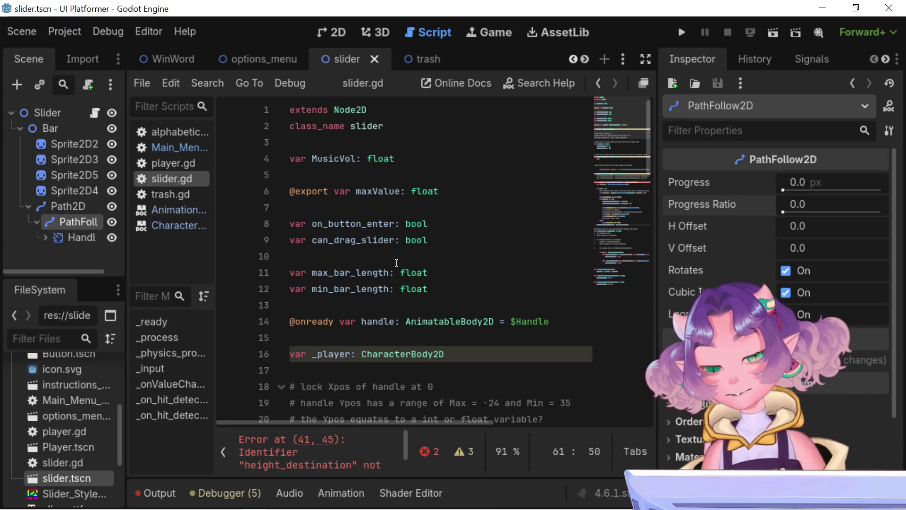
pyautogui.scroll(-2, 380, 255)
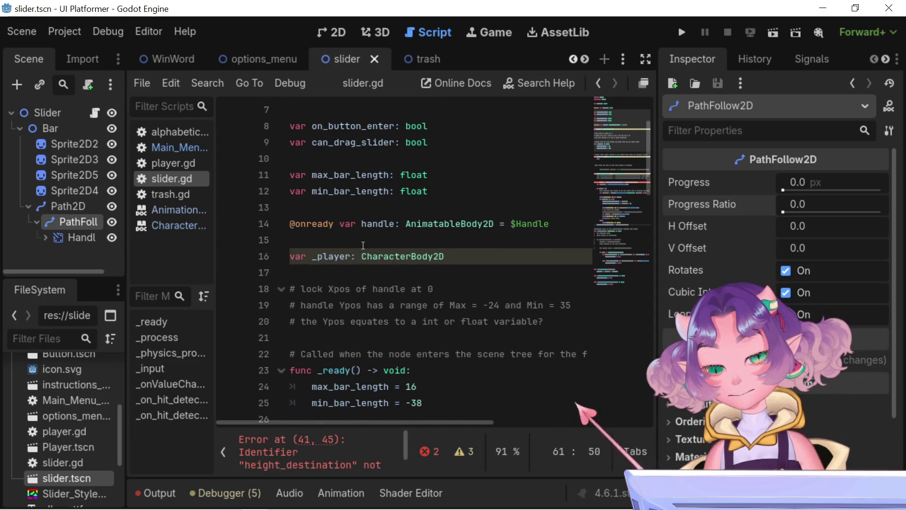
pyautogui.click(565, 223)
pyautogui.press('Return')
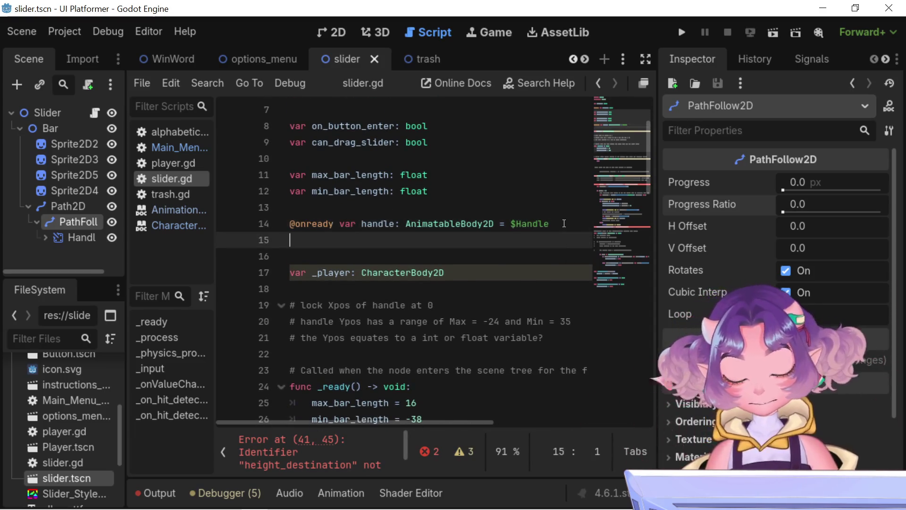
pyautogui.moveTo(565, 224); pyautogui.dragTo(289, 222)
pyautogui.click(297, 239)
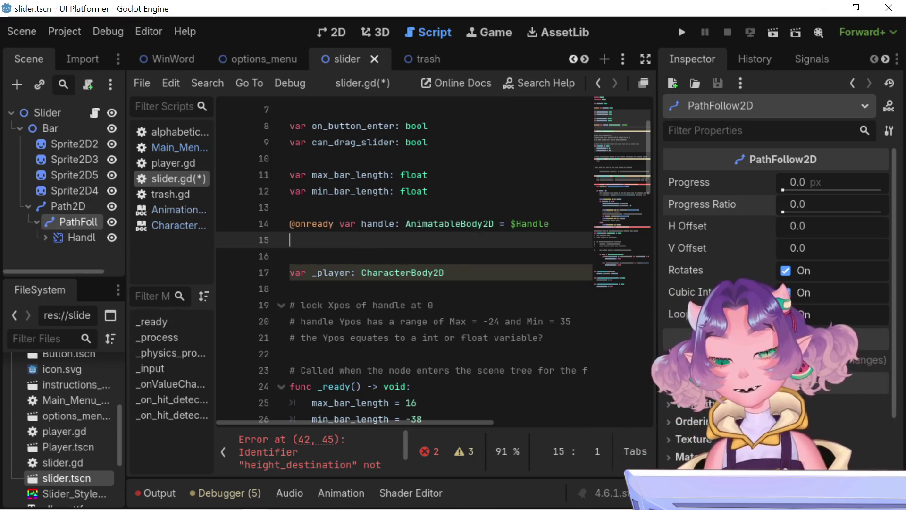
pyautogui.moveTo(477, 231)
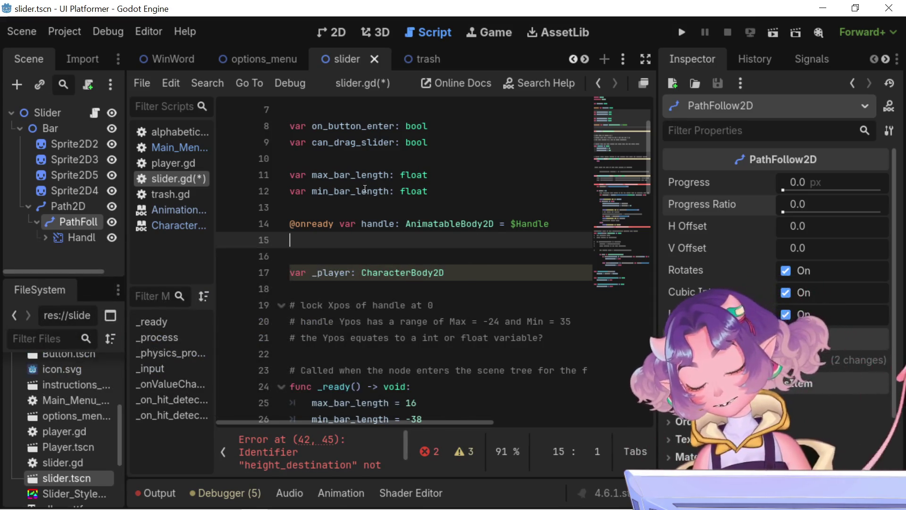
pyautogui.write('@')
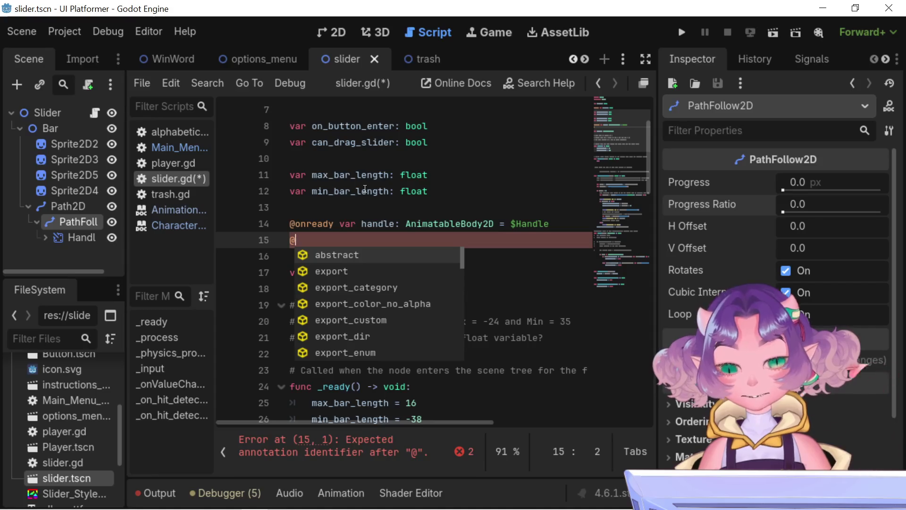
pyautogui.write('onre')
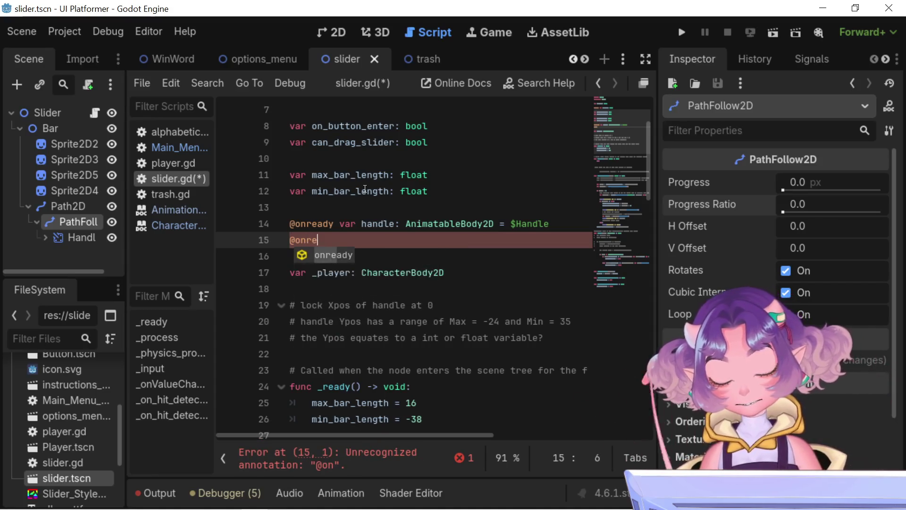
pyautogui.write('ady var')
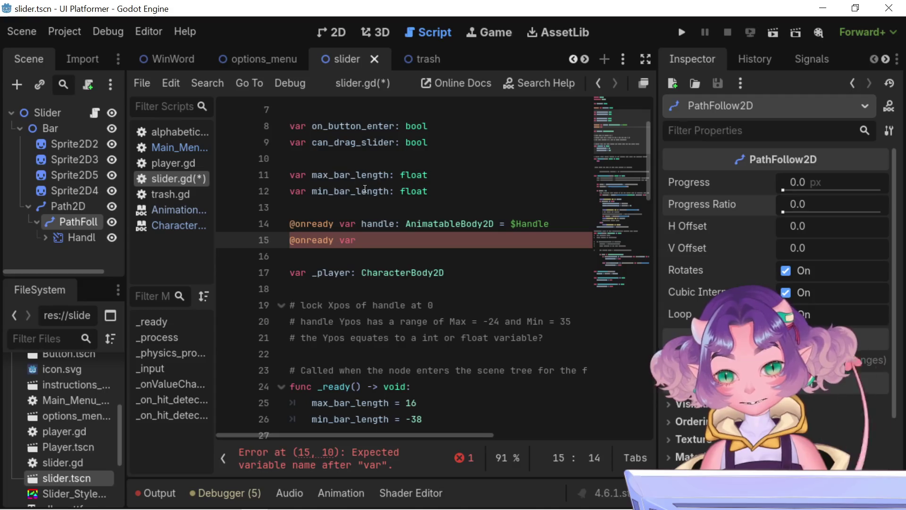
pyautogui.write(' path')
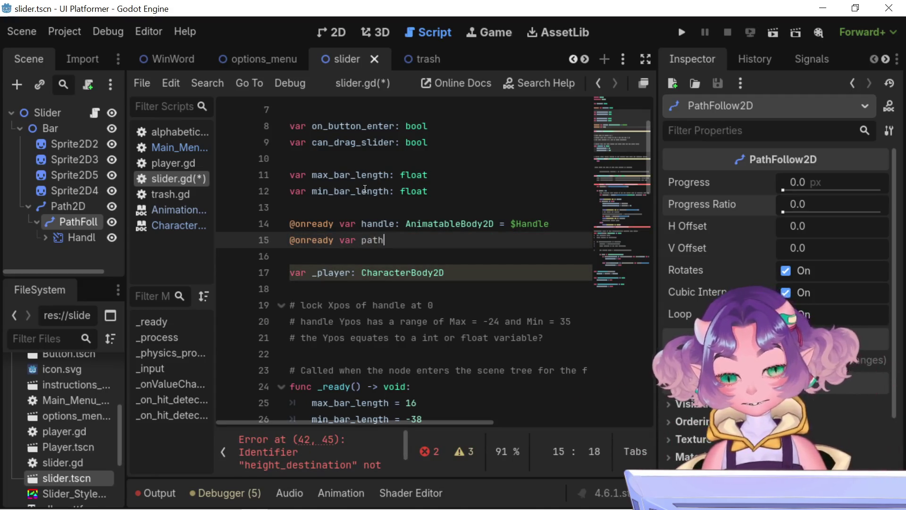
pyautogui.write('_handle:')
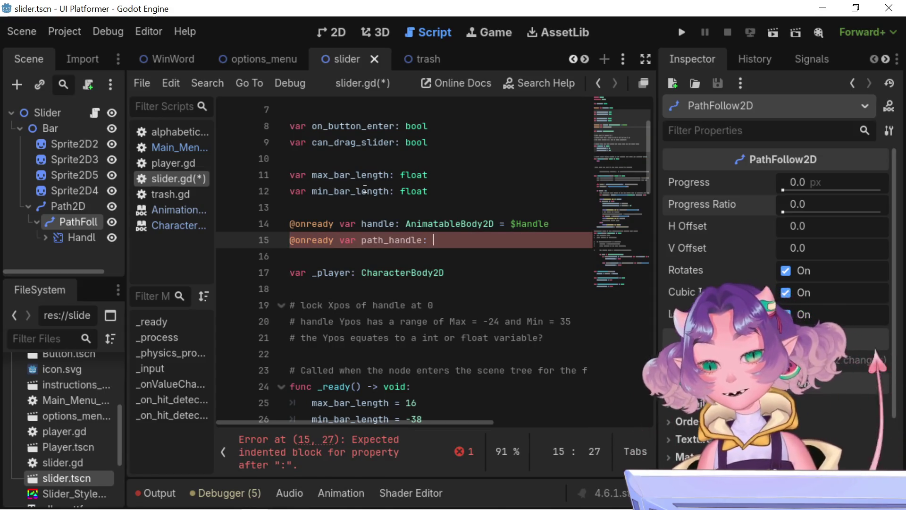
pyautogui.write(' Path')
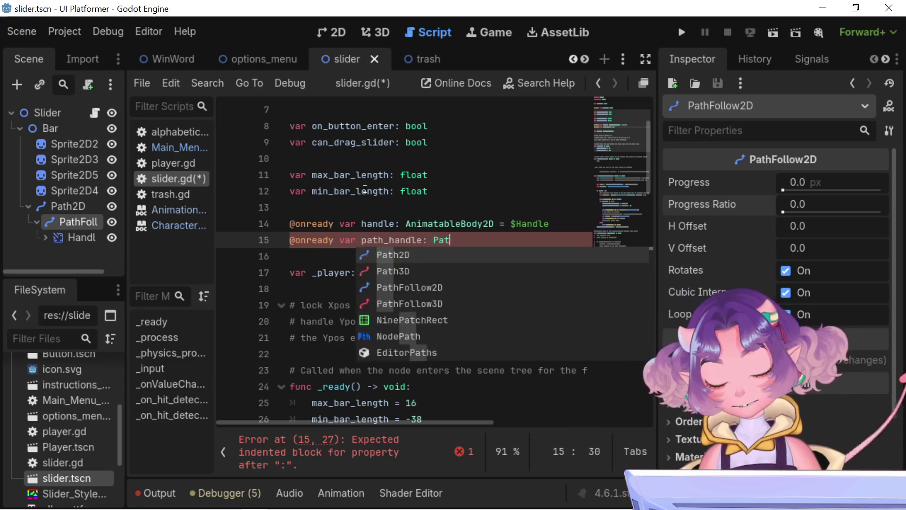
pyautogui.press('Down')
pyautogui.press('Down')
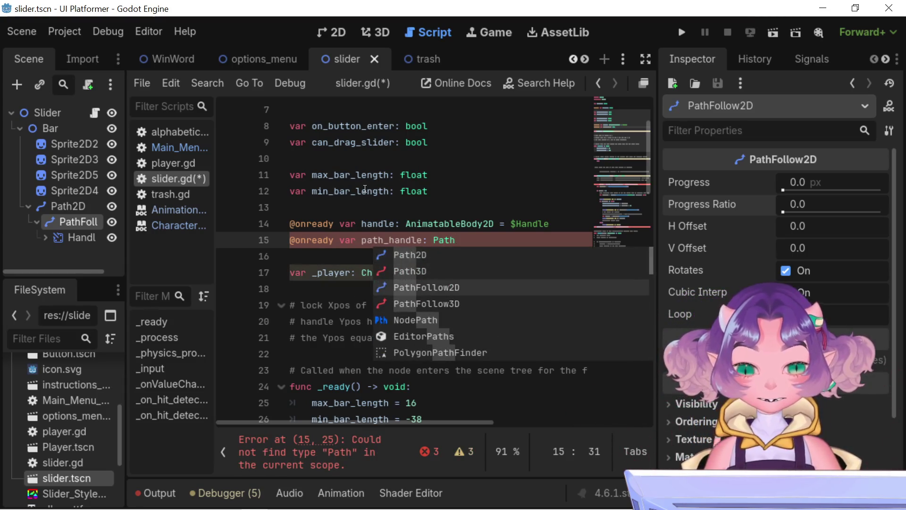
pyautogui.press('Return')
pyautogui.write('=')
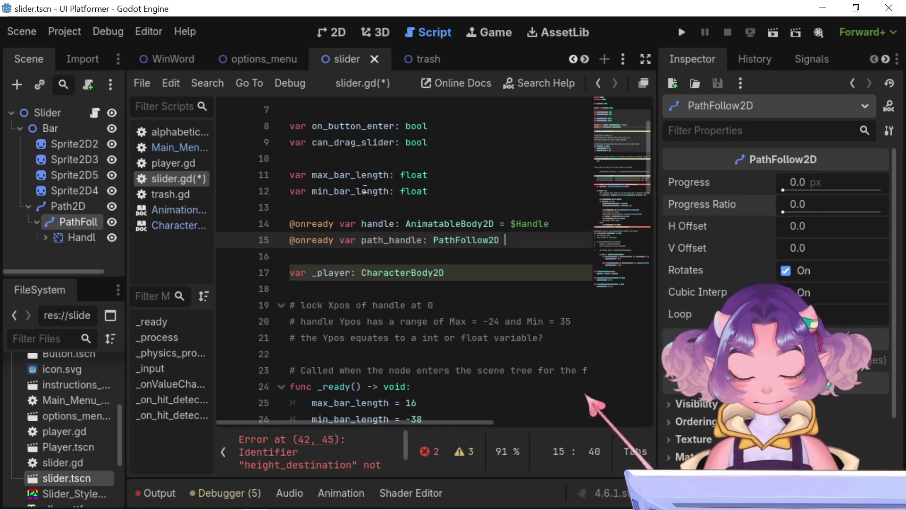
pyautogui.moveTo(73, 222)
pyautogui.mouseDown()
pyautogui.moveTo(476, 228)
pyautogui.moveTo(537, 250)
pyautogui.moveTo(521, 240)
pyautogui.mouseUp()
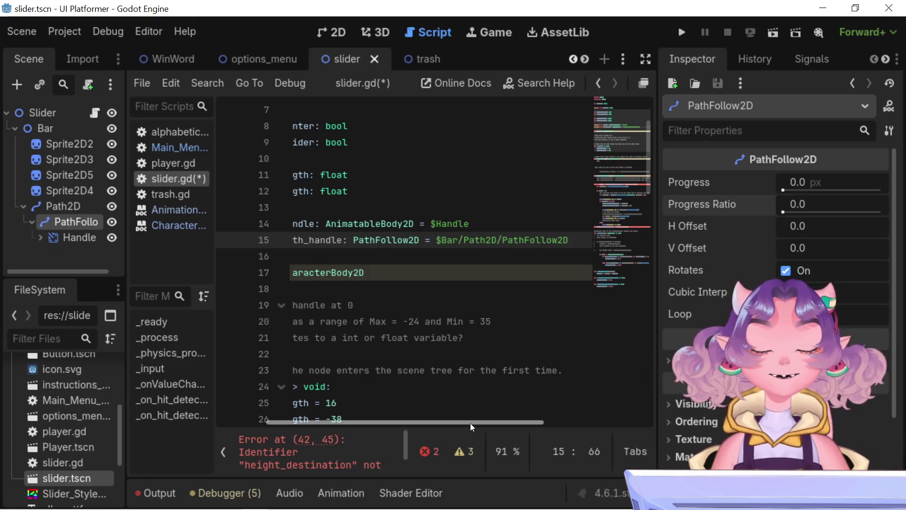
# Check the path_handle declaration on line 15, then move to the else branch at line 62
pyautogui.moveTo(470, 423); pyautogui.dragTo(353, 425)
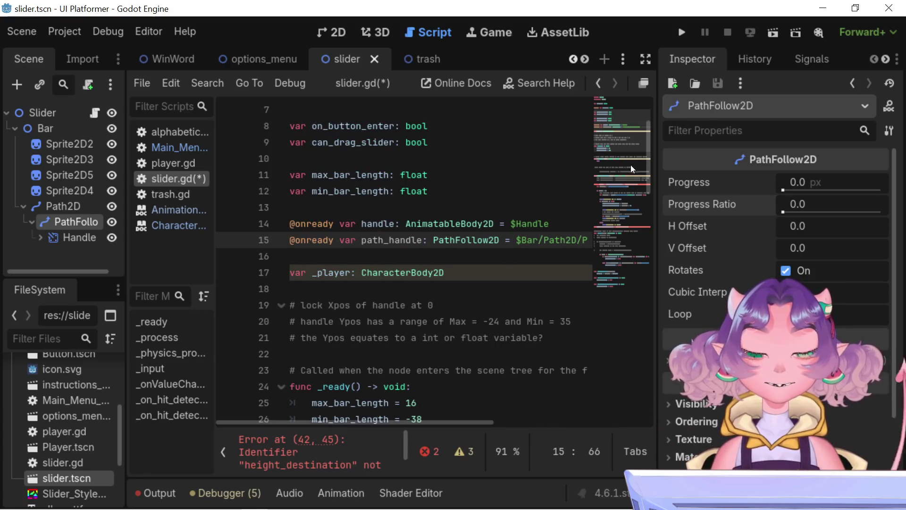
pyautogui.hscroll(5, 474, 423)
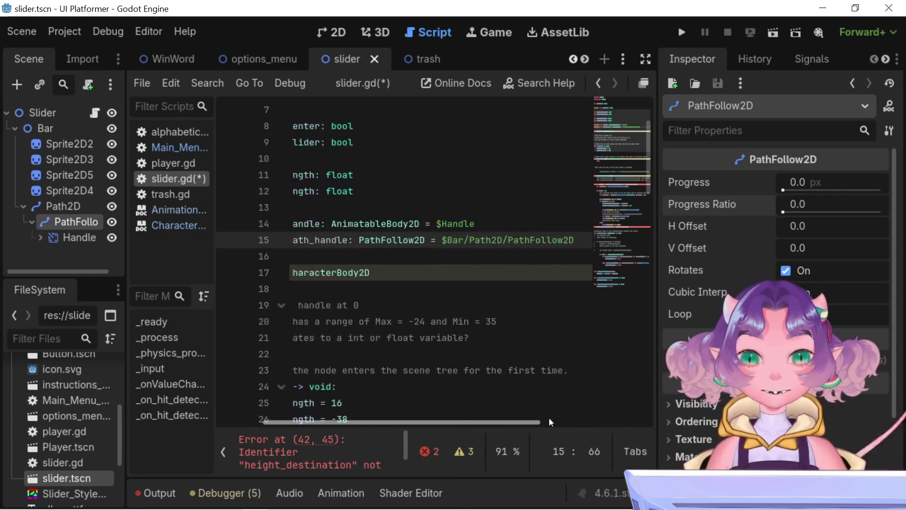
pyautogui.hscroll(-5, 500, 423)
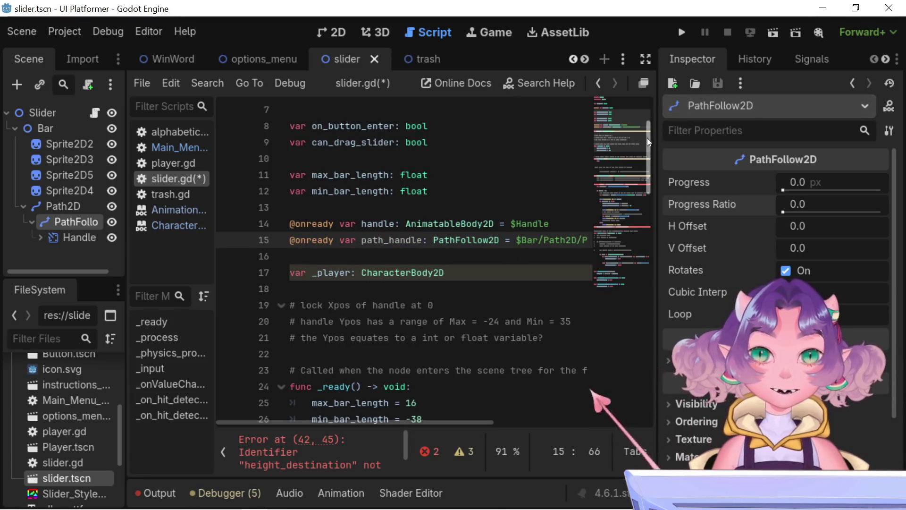
pyautogui.moveTo(651, 137)
pyautogui.mouseDown()
pyautogui.moveTo(660, 254)
pyautogui.moveTo(649, 145)
pyautogui.moveTo(653, 200)
pyautogui.moveTo(644, 156)
pyautogui.mouseUp()
pyautogui.scroll(-2, 645, 156)
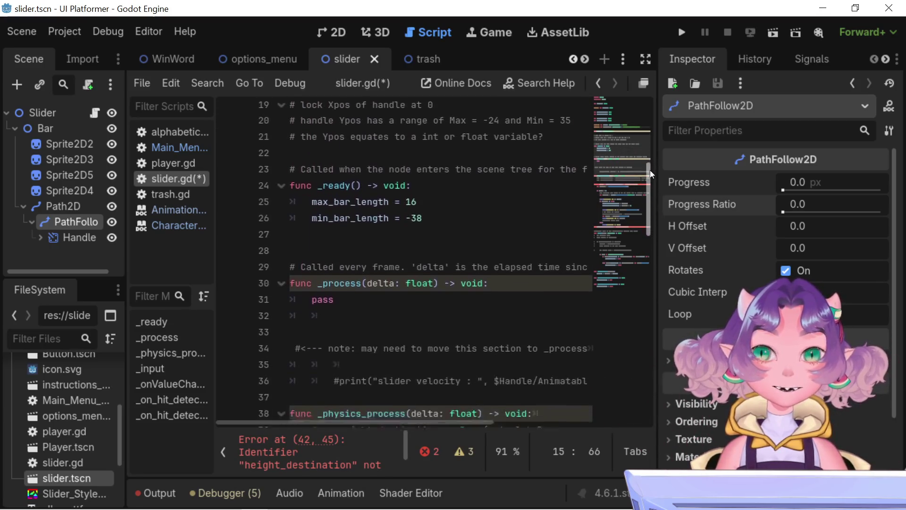
pyautogui.scroll(-2, 491, 347)
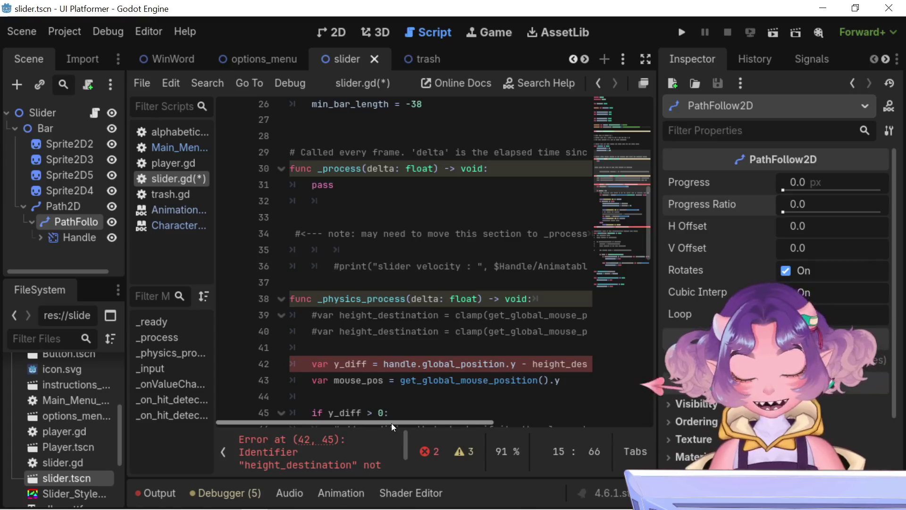
pyautogui.scroll(-1, 362, 347)
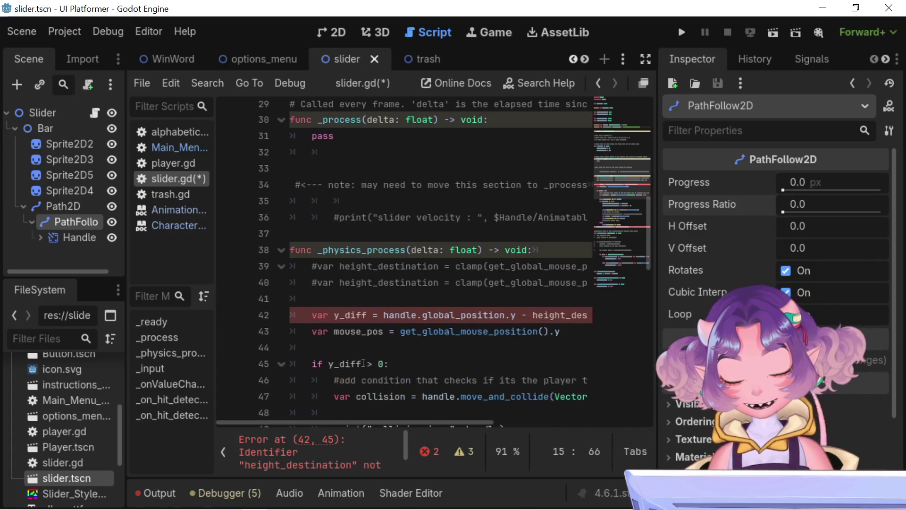
pyautogui.scroll(4, 348, 287)
pyautogui.scroll(2, 349, 286)
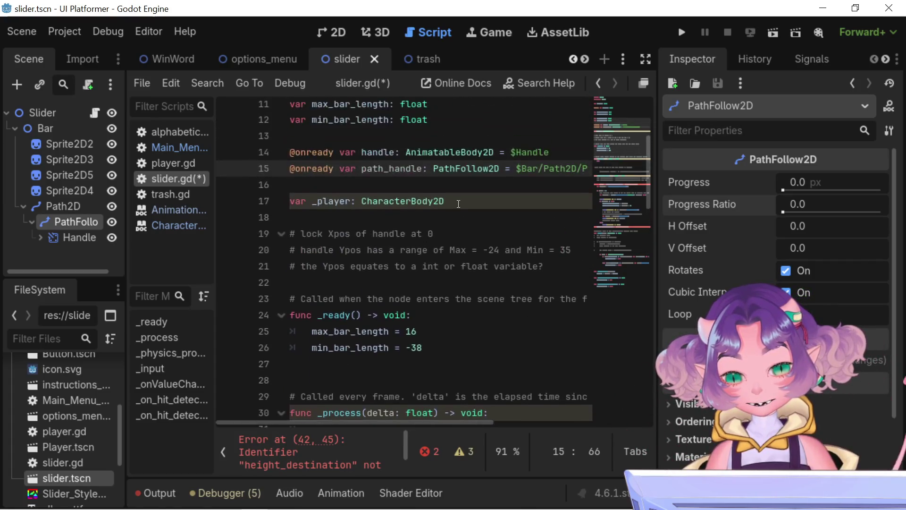
pyautogui.doubleClick(450, 169)
pyautogui.doubleClick(401, 169)
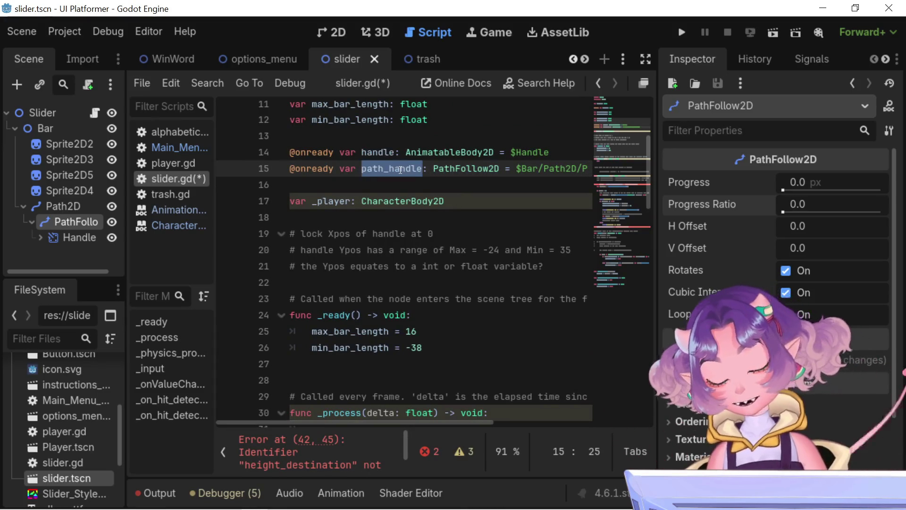
pyautogui.scroll(-17, 401, 170)
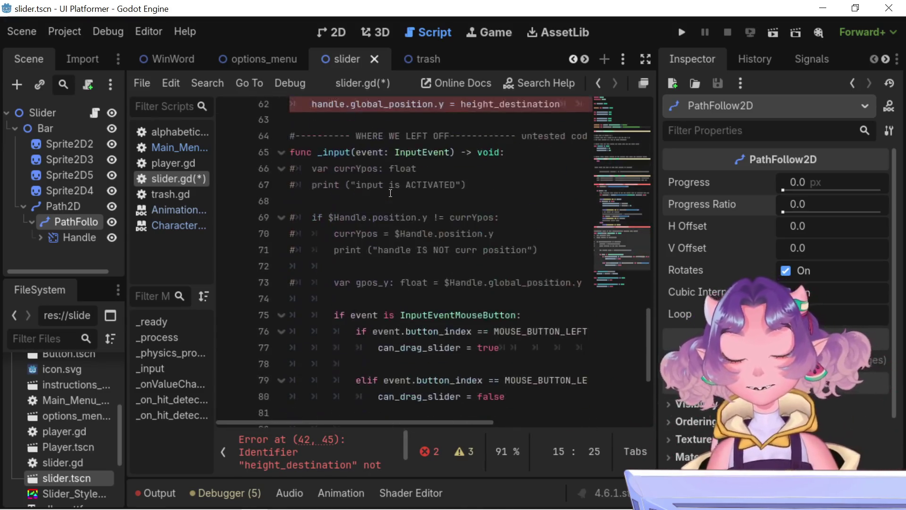
pyautogui.scroll(3, 391, 193)
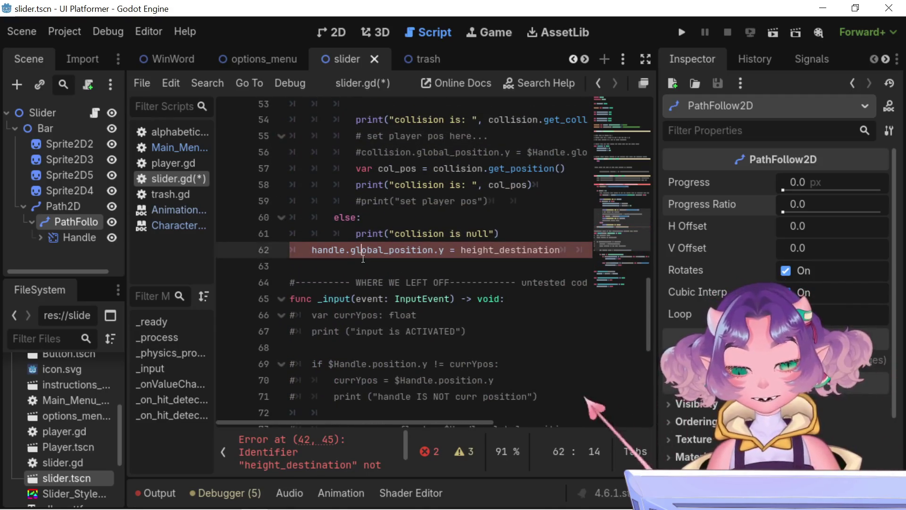
pyautogui.click(415, 233)
# Insert a new line 62 after line 61 reading 'path_handle.progress_ratio ='
pyautogui.click(541, 247)
pyautogui.click(533, 238)
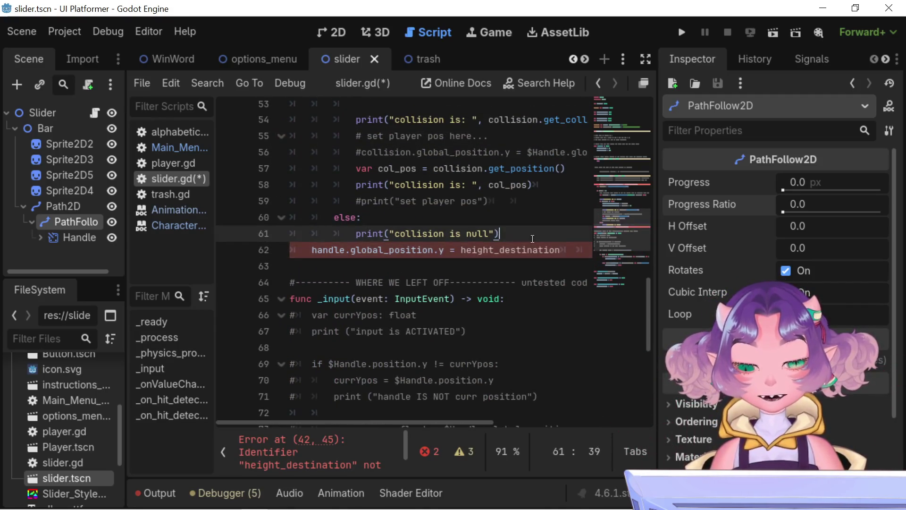
pyautogui.press('Return')
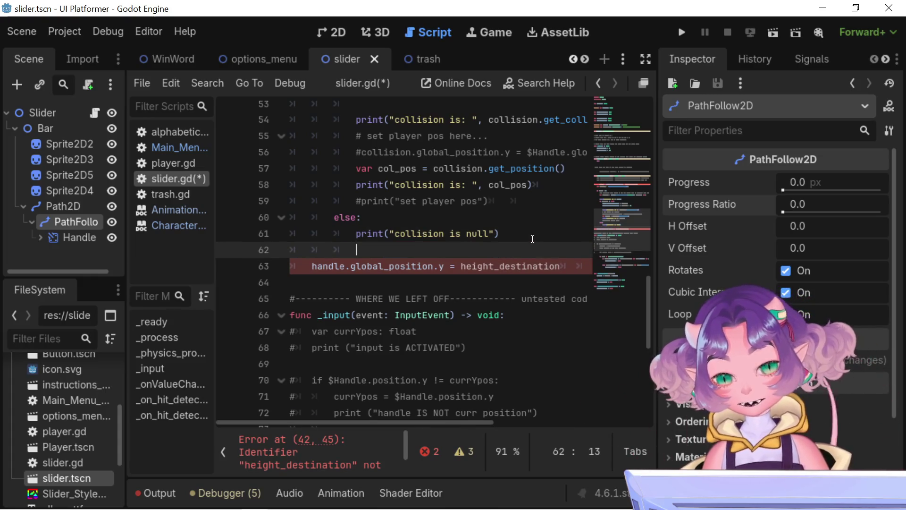
pyautogui.write('path_handle.')
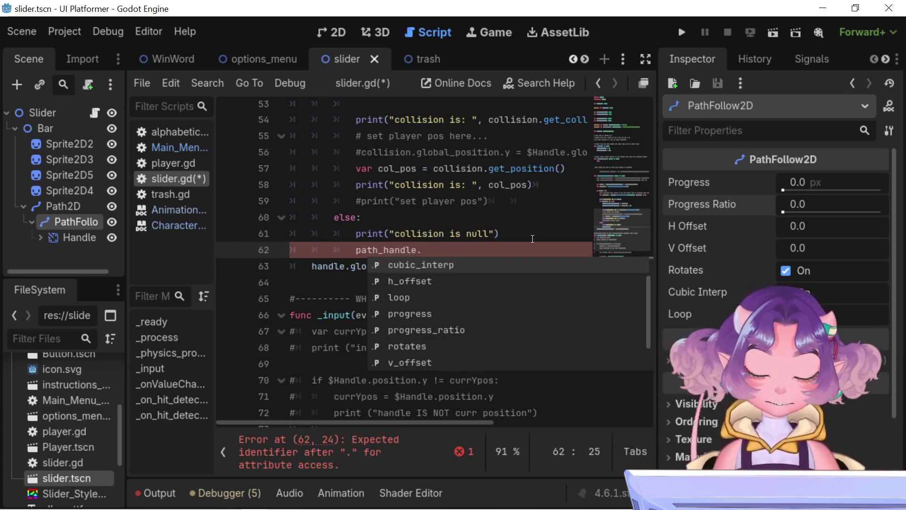
pyautogui.write('pro')
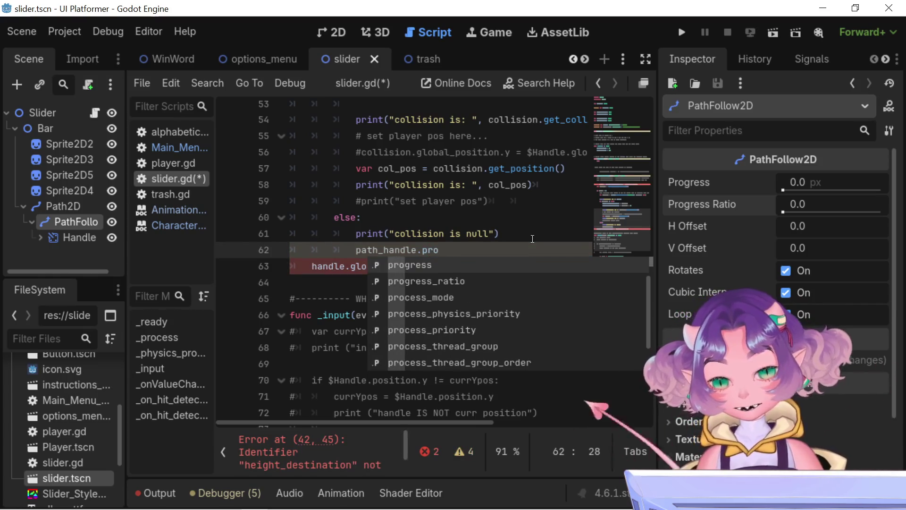
pyautogui.press('Down')
pyautogui.press('Return')
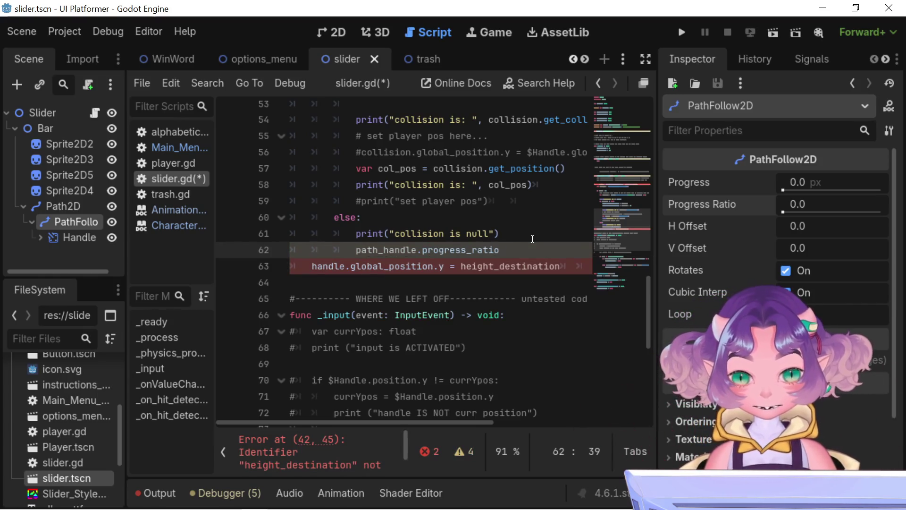
pyautogui.write(' =')
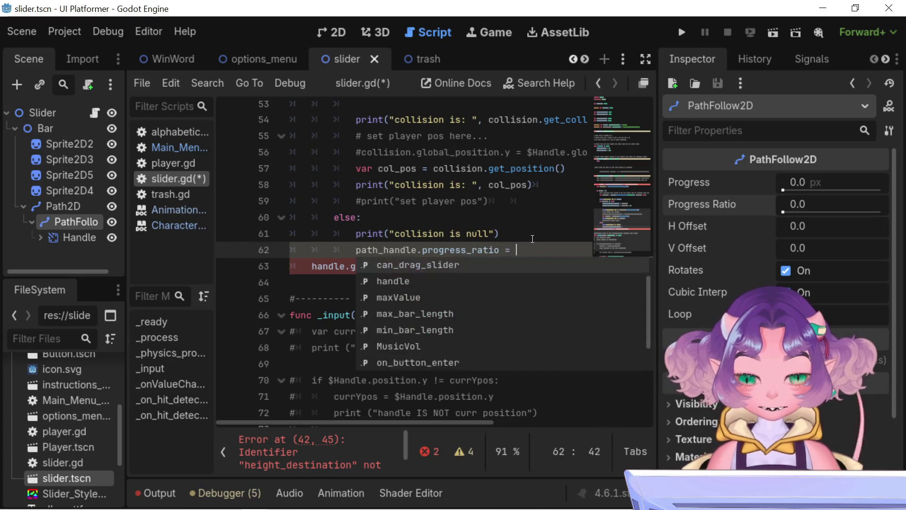
pyautogui.scroll(2, 472, 283)
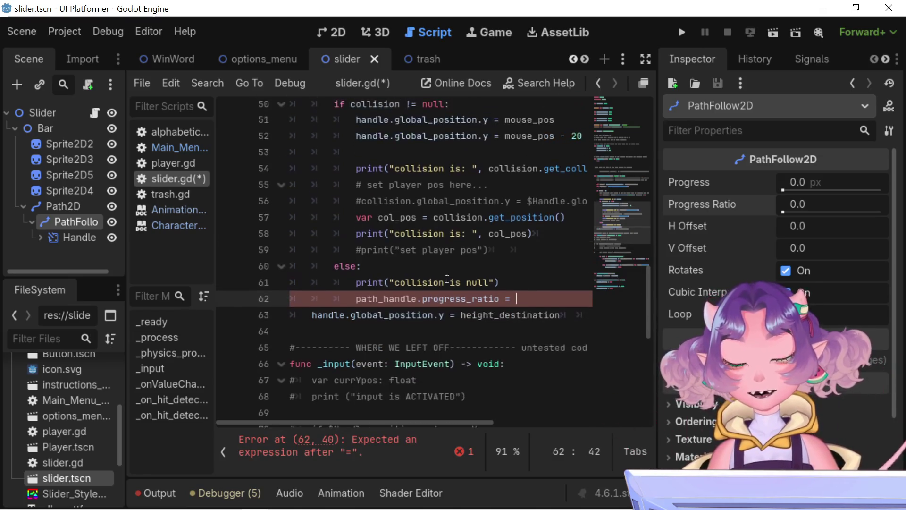
pyautogui.scroll(4, 462, 297)
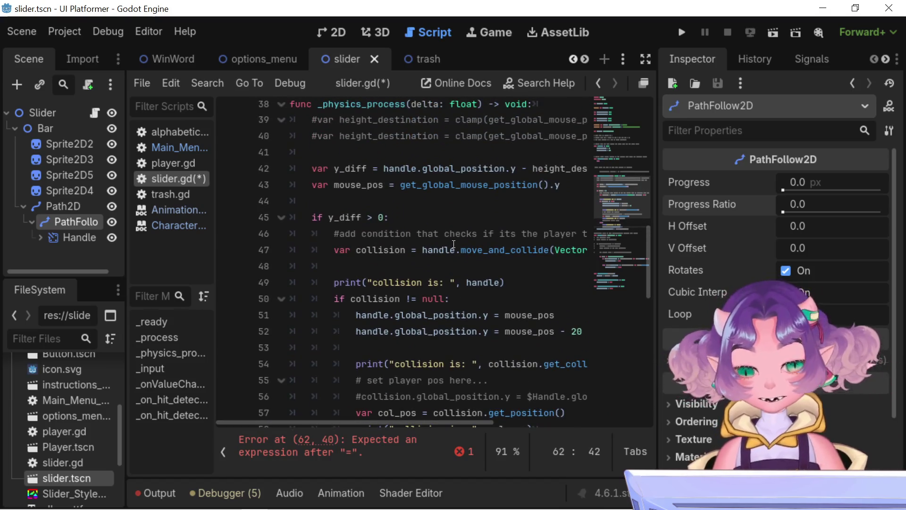
pyautogui.scroll(2, 425, 226)
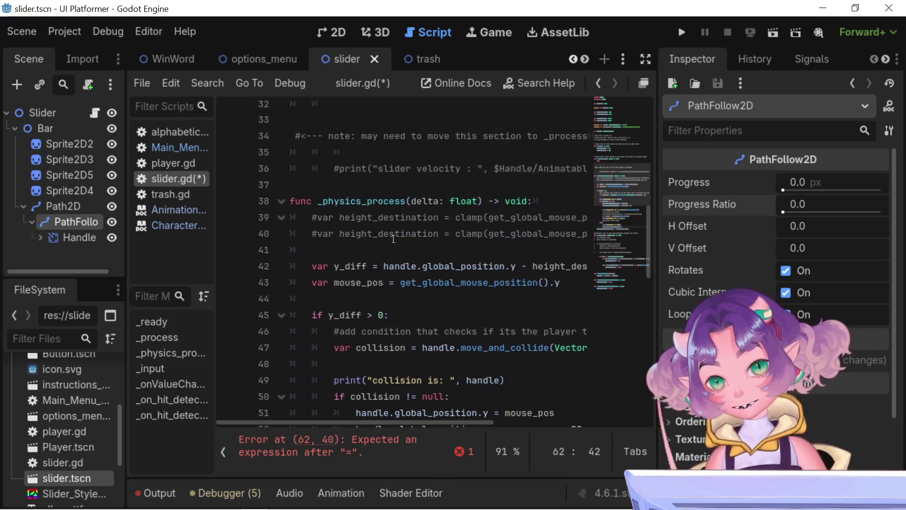
# Assign get_global_mouse_position().y, copied from line 39, to progress_ratio on line 62 and unindent it
pyautogui.click(423, 216)
pyautogui.moveTo(415, 423); pyautogui.dragTo(511, 412)
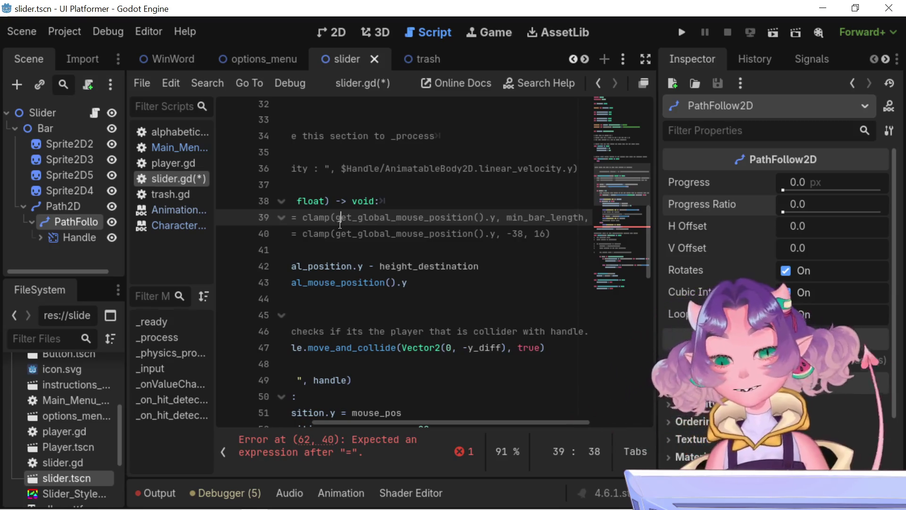
pyautogui.moveTo(336, 217); pyautogui.dragTo(495, 218)
pyautogui.hotkey('ctrl', 'c')
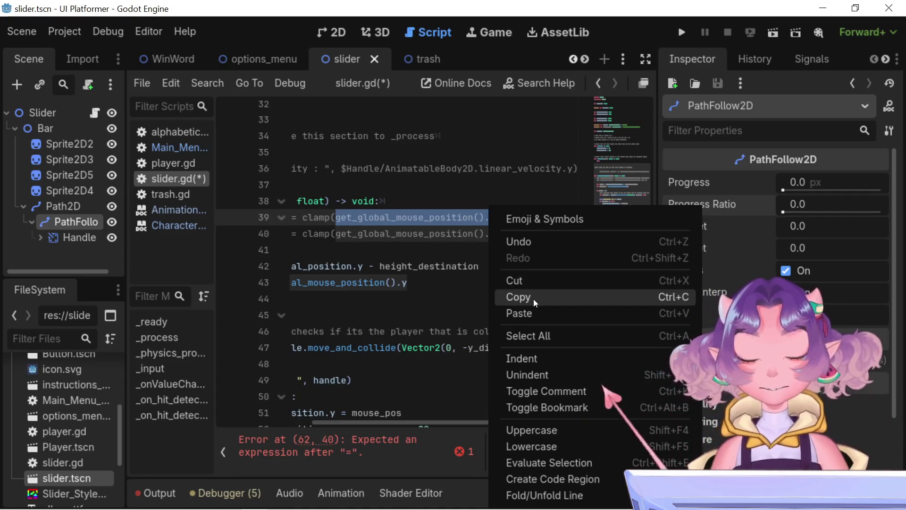
pyautogui.click(534, 299)
pyautogui.scroll(-5, 525, 303)
pyautogui.scroll(-3, 525, 303)
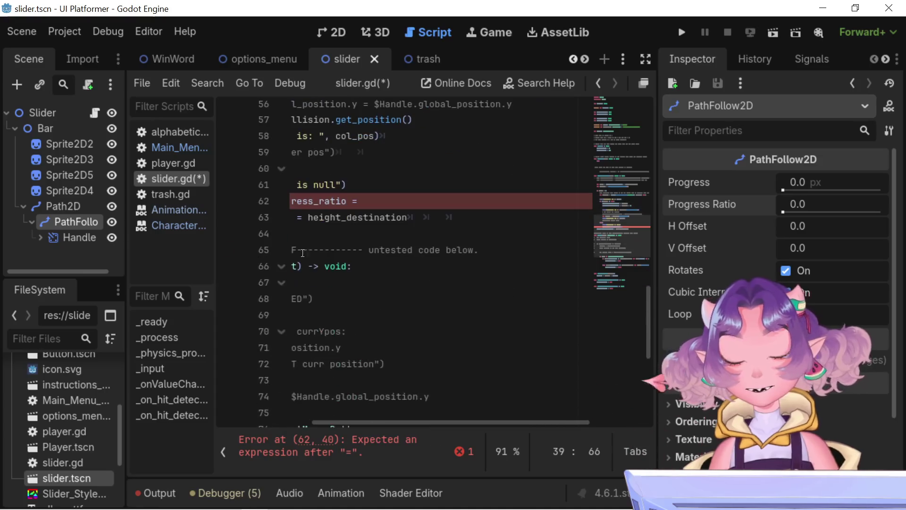
pyautogui.click(377, 201)
pyautogui.hotkey('ctrl', 'v')
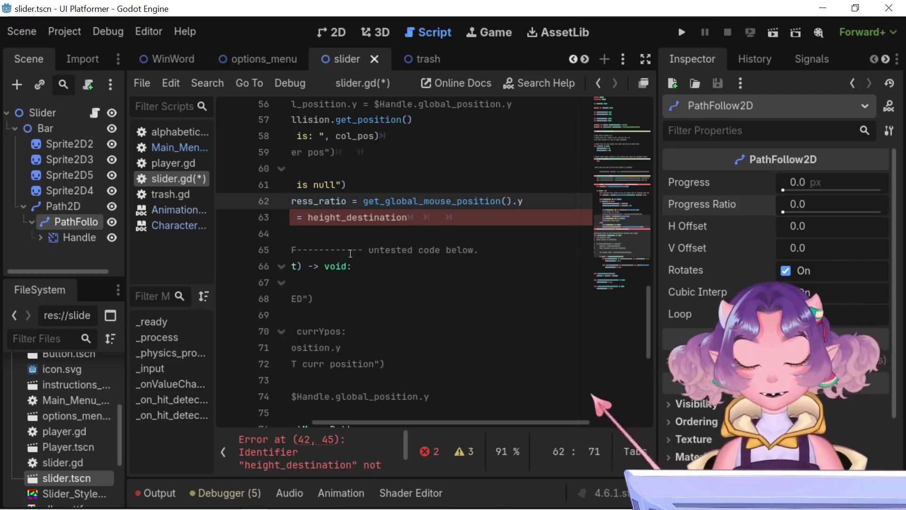
pyautogui.moveTo(514, 426)
pyautogui.mouseDown()
pyautogui.moveTo(419, 415)
pyautogui.moveTo(495, 423)
pyautogui.moveTo(450, 426)
pyautogui.mouseUp()
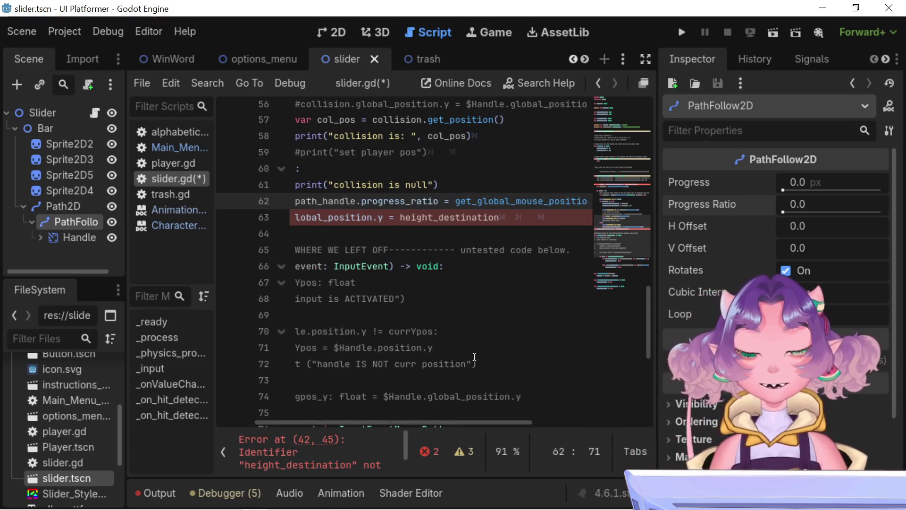
pyautogui.moveTo(405, 423); pyautogui.dragTo(366, 423)
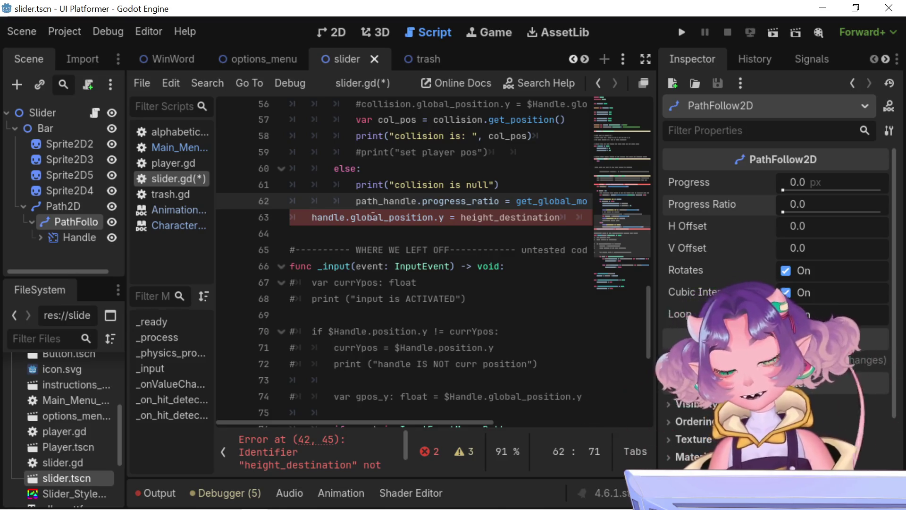
pyautogui.click(358, 203)
pyautogui.press('BackSpace')
pyautogui.press('BackSpace')
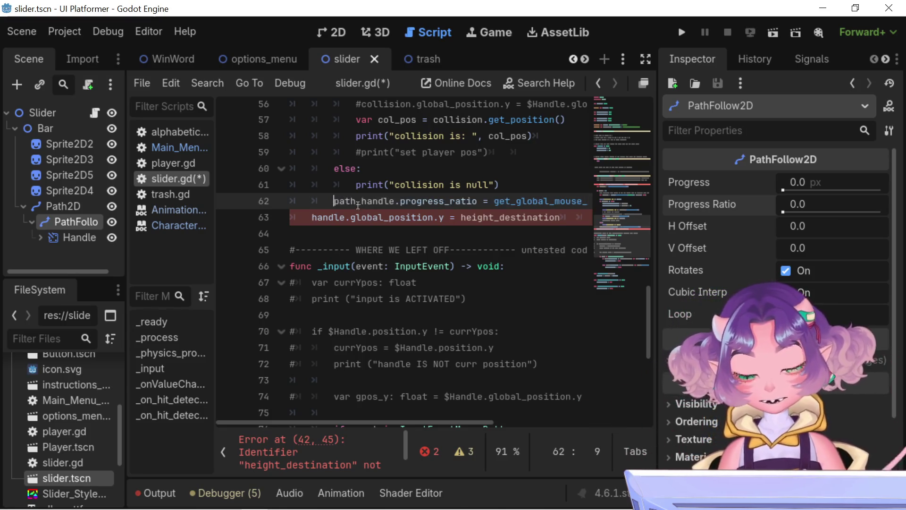
# Comment out the old handle position line 63 and tag it '<-- delete later'
pyautogui.press('Down')
pyautogui.write('#')
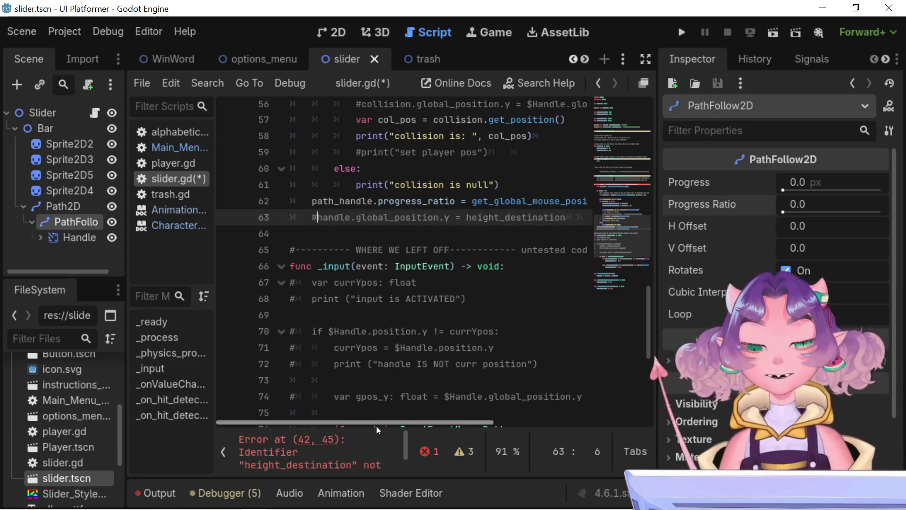
pyautogui.moveTo(370, 423); pyautogui.dragTo(458, 407)
pyautogui.click(499, 224)
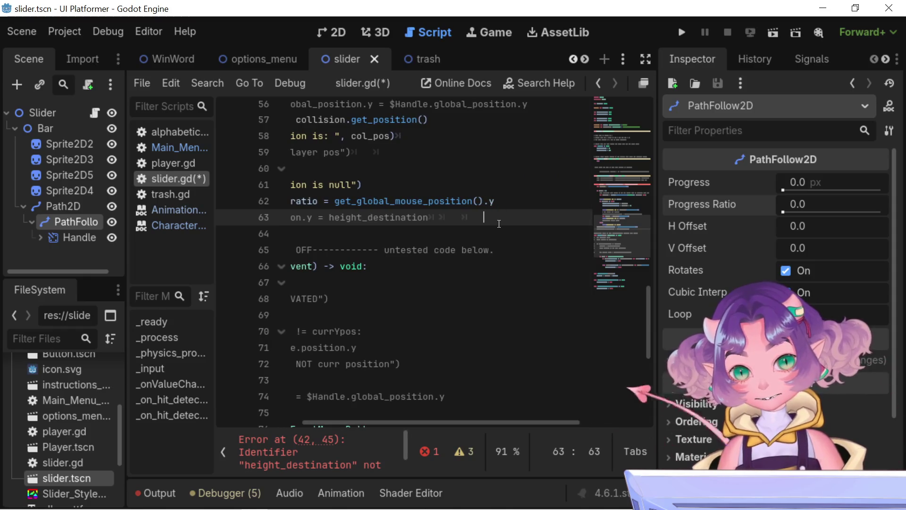
pyautogui.write('<-- ')
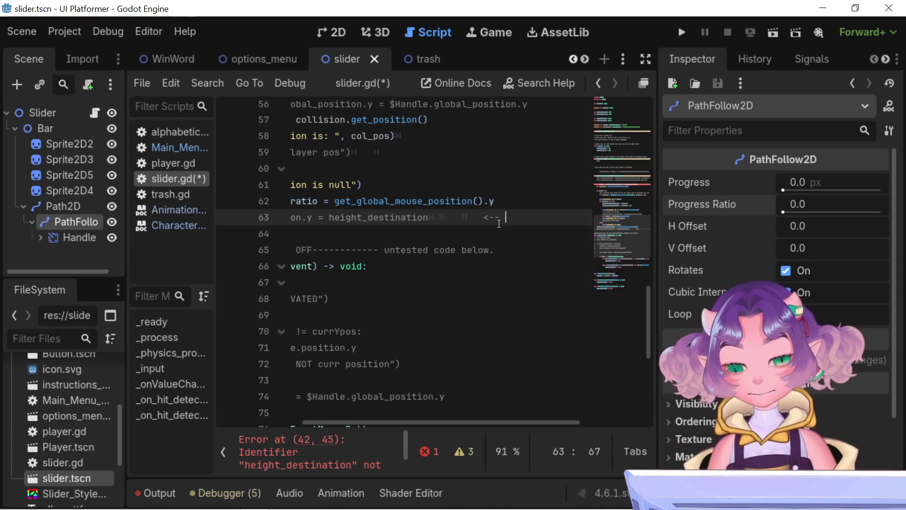
pyautogui.write('delete ')
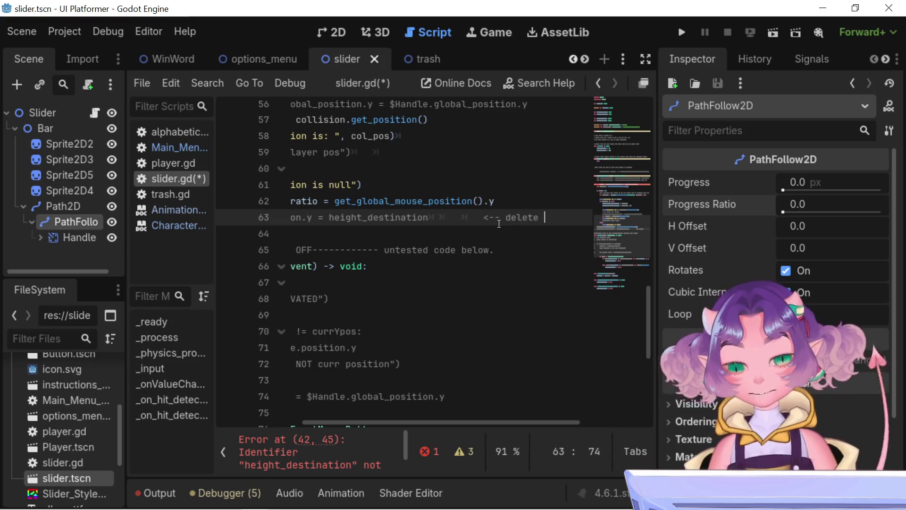
pyautogui.write('later')
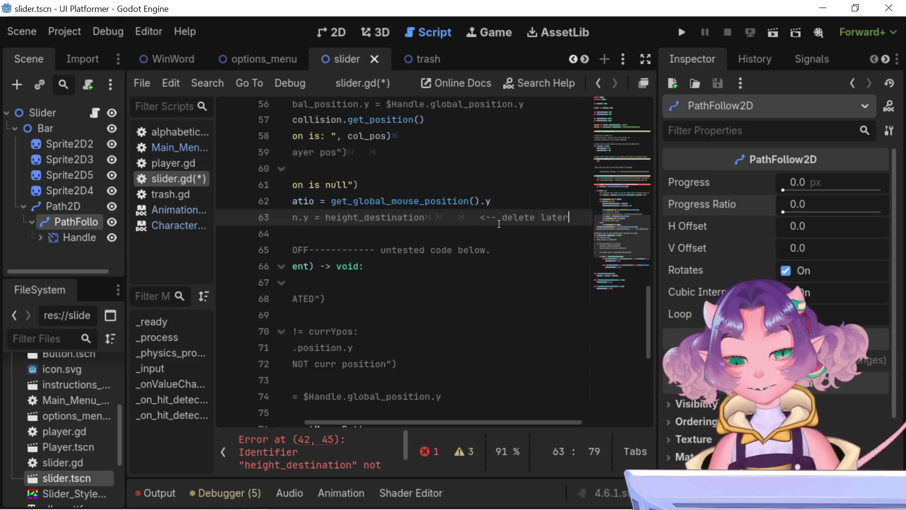
pyautogui.scroll(6, 424, 266)
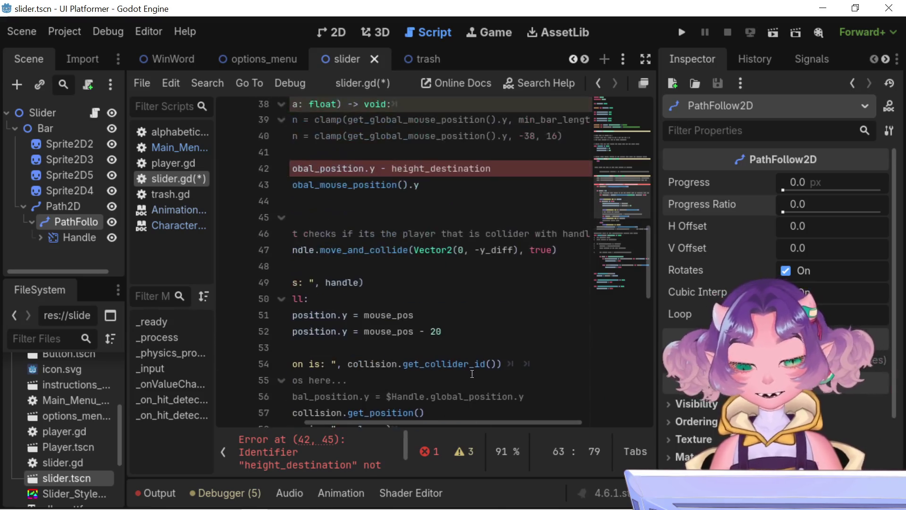
# Append '<--delete later' to the end of line 39
pyautogui.scroll(3, 453, 340)
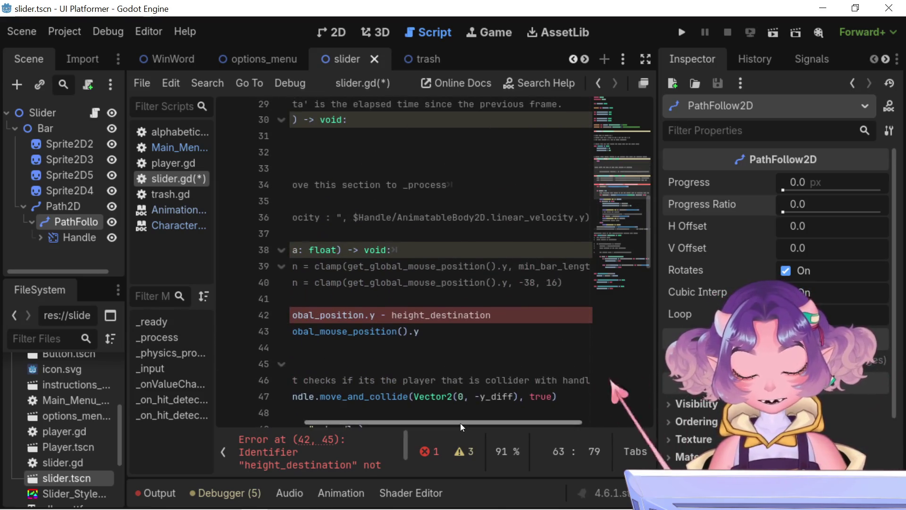
pyautogui.hscroll(-5, 454, 417)
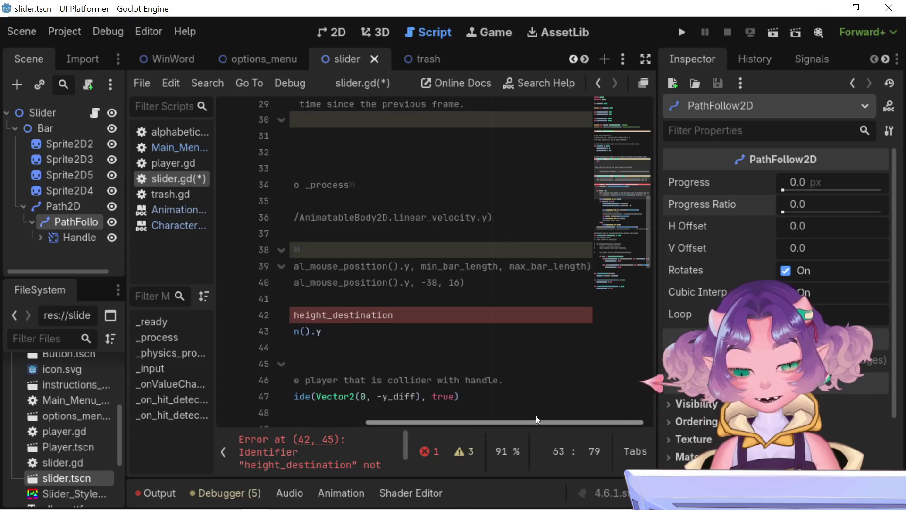
pyautogui.hscroll(5, 454, 384)
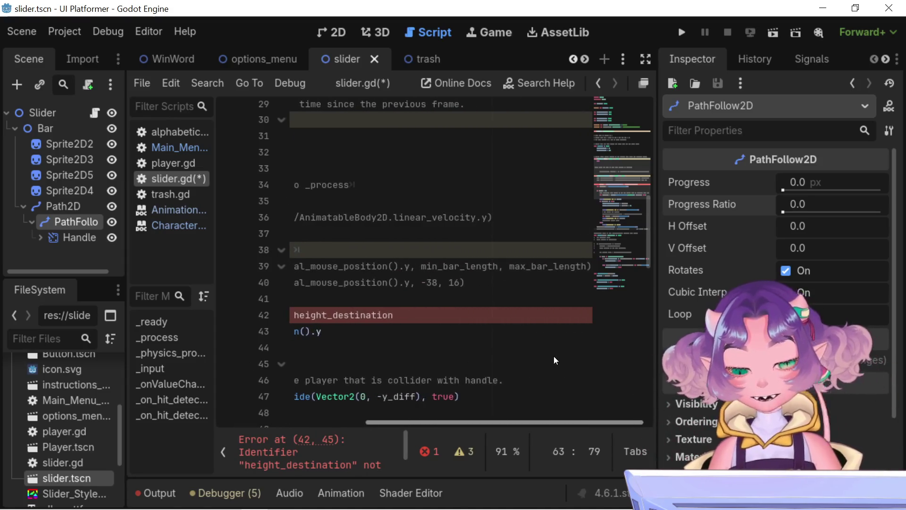
pyautogui.click(594, 271)
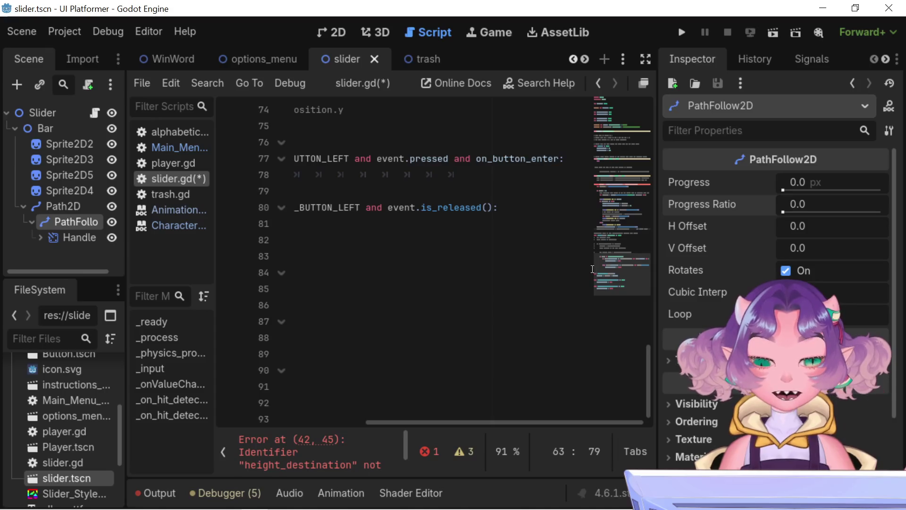
pyautogui.click(621, 208)
pyautogui.scroll(-2, 479, 304)
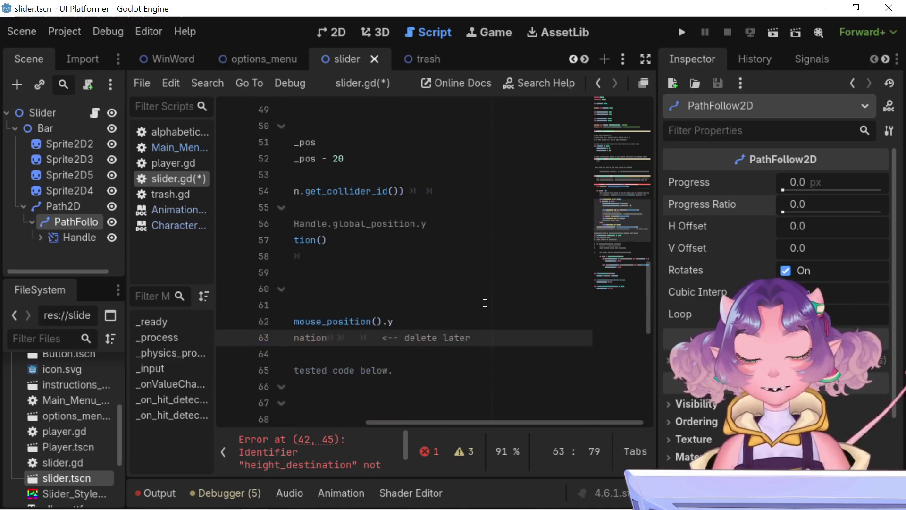
pyautogui.scroll(6, 476, 306)
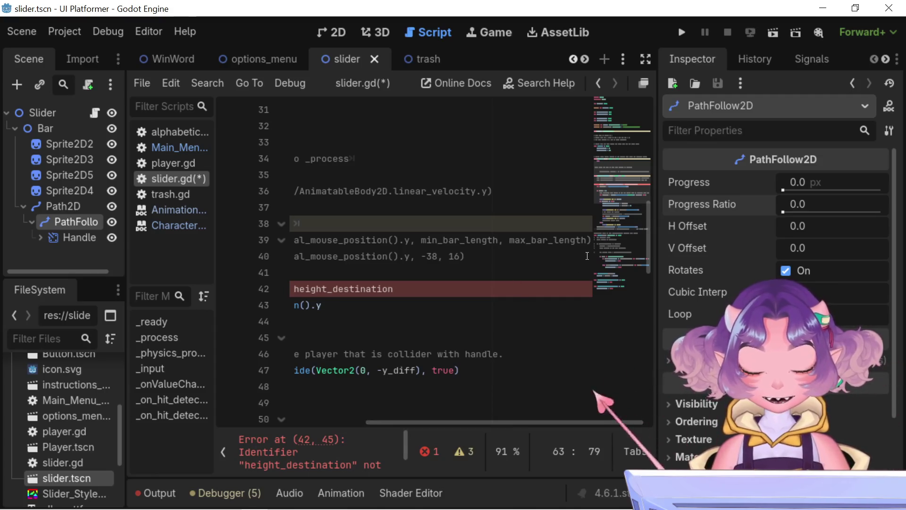
pyautogui.click(593, 240)
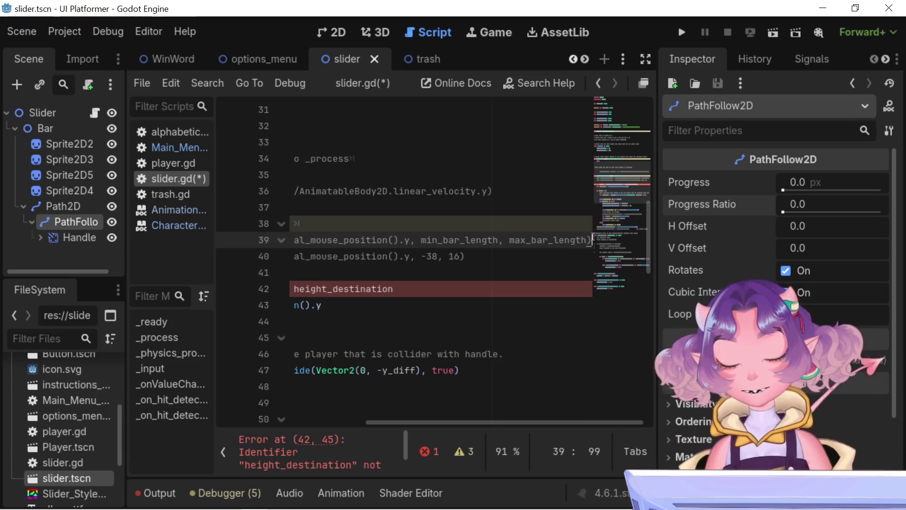
pyautogui.write('<')
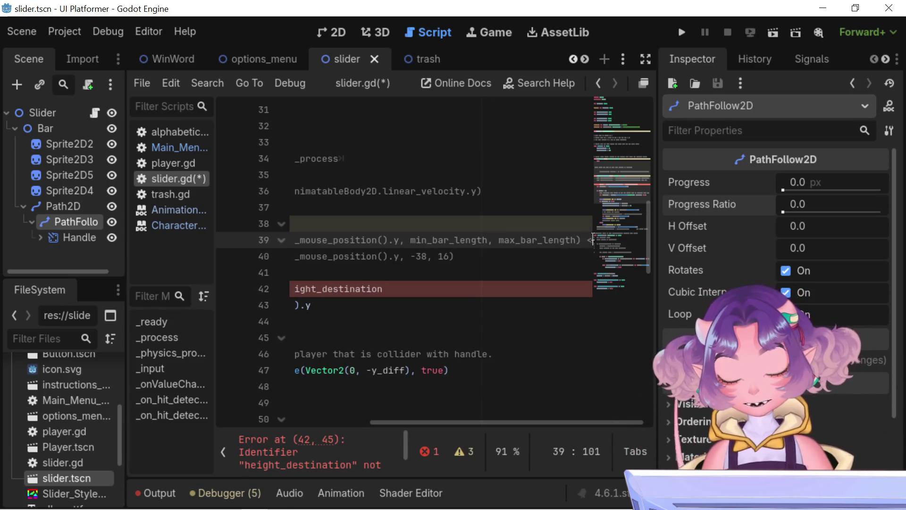
pyautogui.write('--delete')
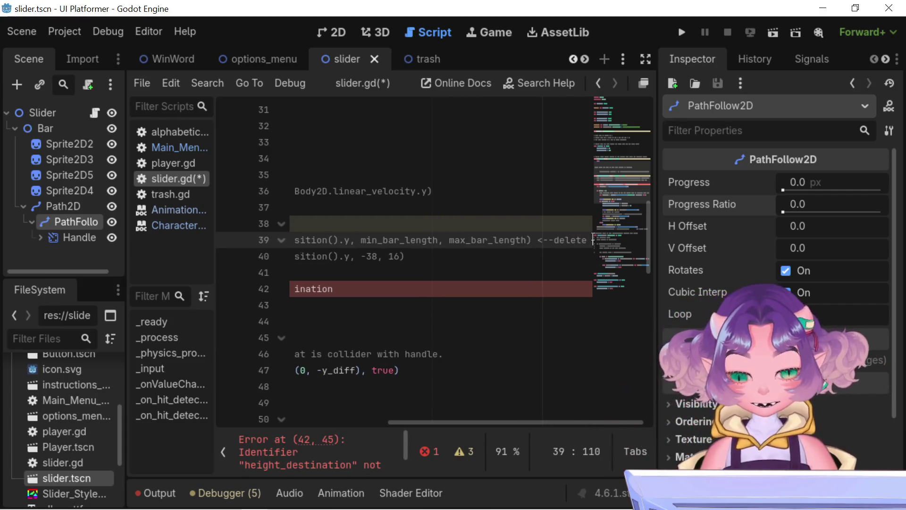
pyautogui.write(' la')
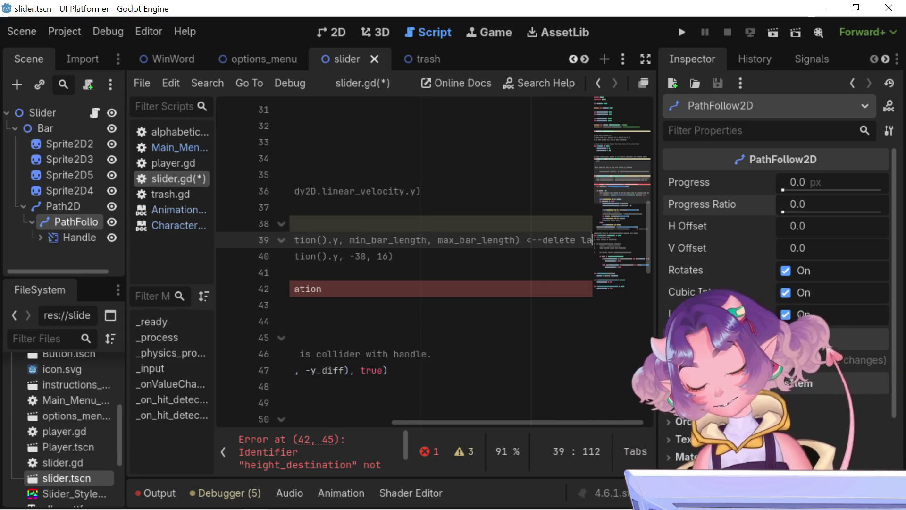
pyautogui.write('ter')
# Copy the '<--delete later' note onto the end of line 40
pyautogui.hotkey('shift', 'Left')
pyautogui.hotkey('shift', 'Left')
pyautogui.hotkey('shift', 'Left')
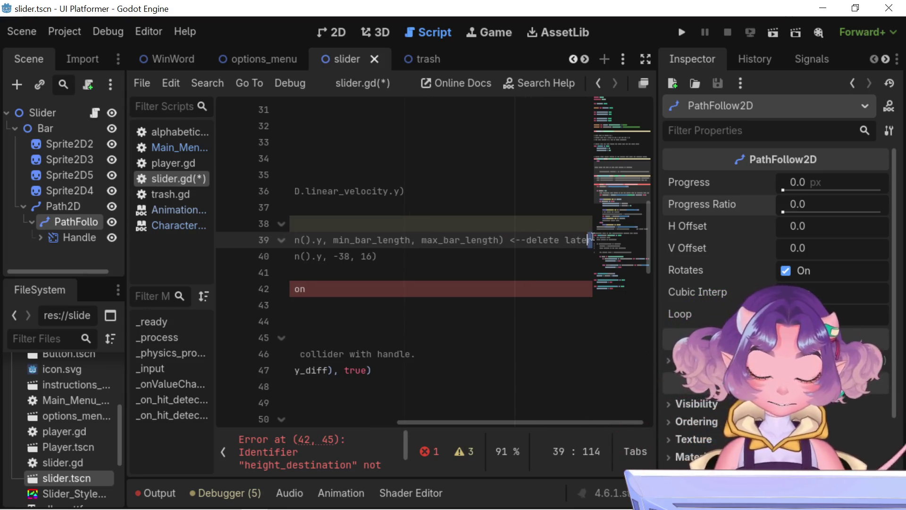
pyautogui.hotkey('shift', 'Left')
pyautogui.hotkey('shift', 'Left')
pyautogui.hotkey('shift', 'Left')
pyautogui.hotkey('ctrl', 'c')
pyautogui.press('Down')
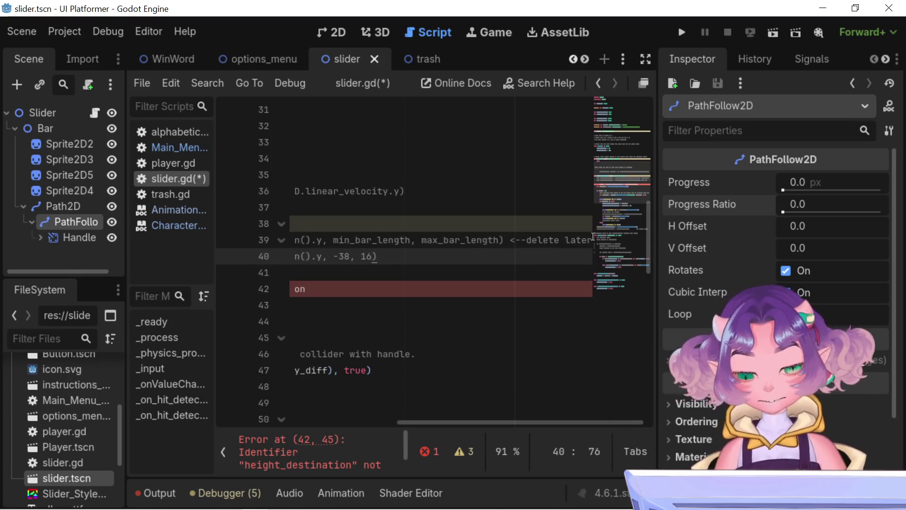
pyautogui.hotkey('ctrl', 'v')
pyautogui.moveTo(500, 424); pyautogui.dragTo(321, 424)
pyautogui.scroll(-7, 467, 385)
pyautogui.scroll(7, 467, 385)
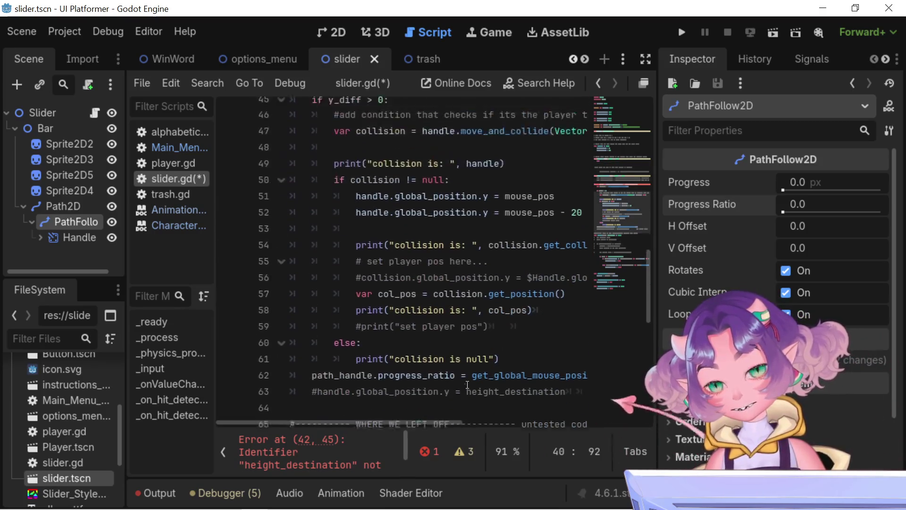
# Open a blank line after the 'collision is null' print, pushing progress_ratio to line 63
pyautogui.scroll(-5, 467, 380)
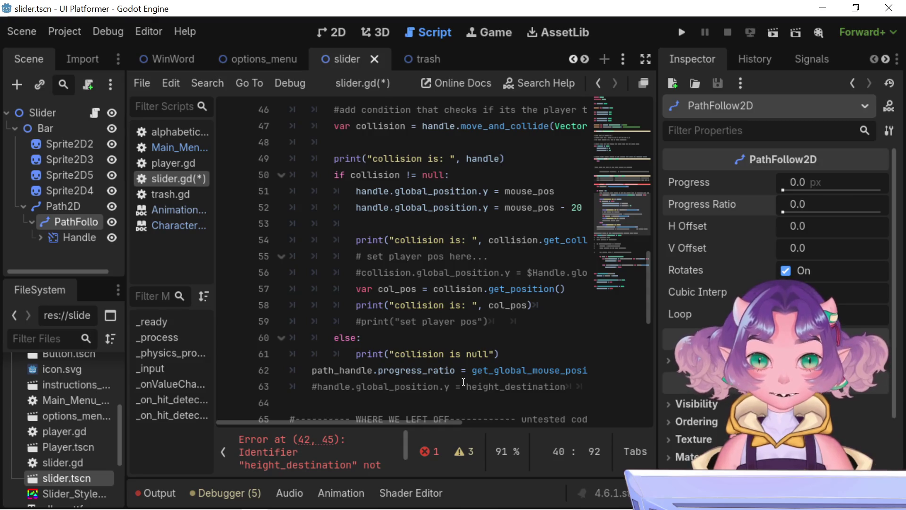
pyautogui.scroll(-1, 464, 382)
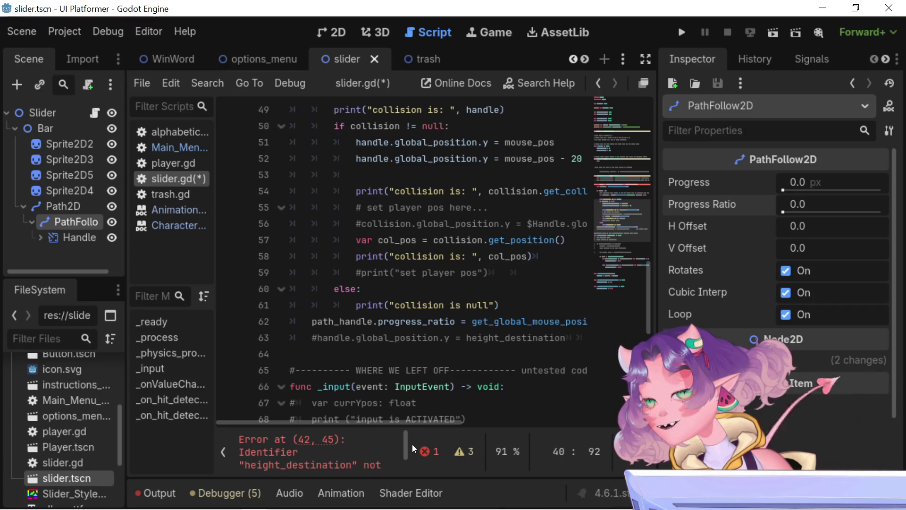
pyautogui.moveTo(400, 422)
pyautogui.mouseDown()
pyautogui.moveTo(424, 421)
pyautogui.moveTo(375, 430)
pyautogui.mouseUp()
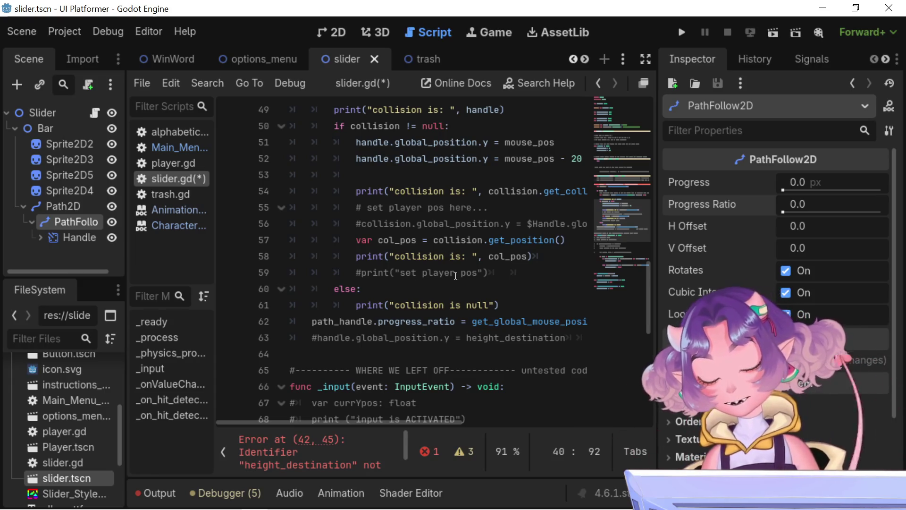
pyautogui.scroll(3, 435, 256)
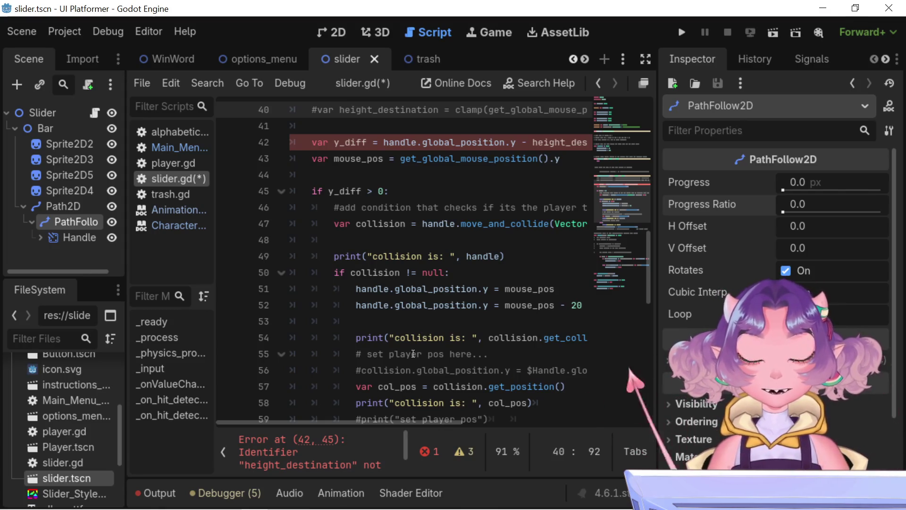
pyautogui.scroll(-2, 407, 361)
pyautogui.scroll(2, 396, 381)
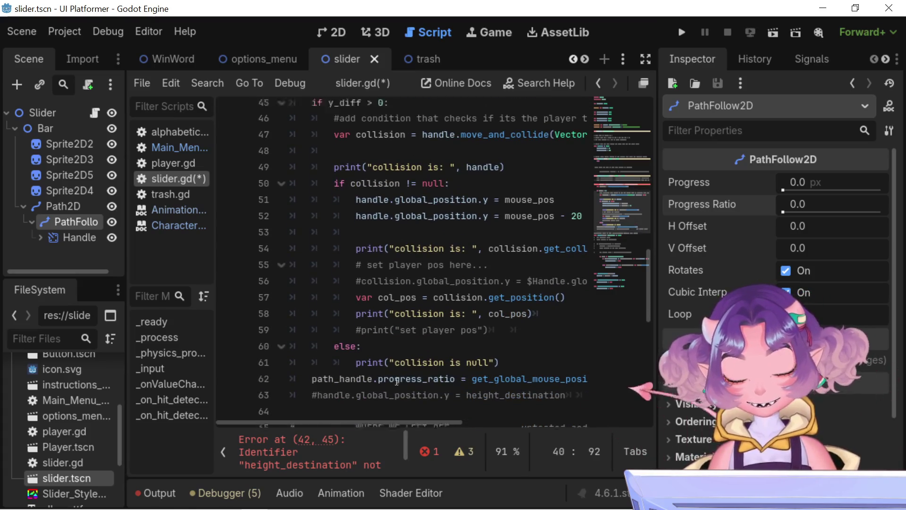
pyautogui.scroll(-2, 397, 381)
pyautogui.click(461, 371)
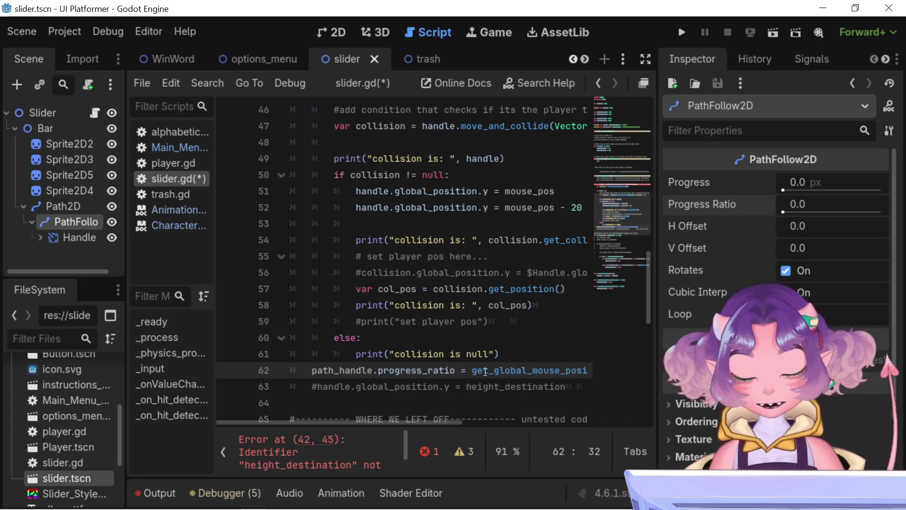
pyautogui.click(313, 371)
pyautogui.press('Return')
pyautogui.press('Up')
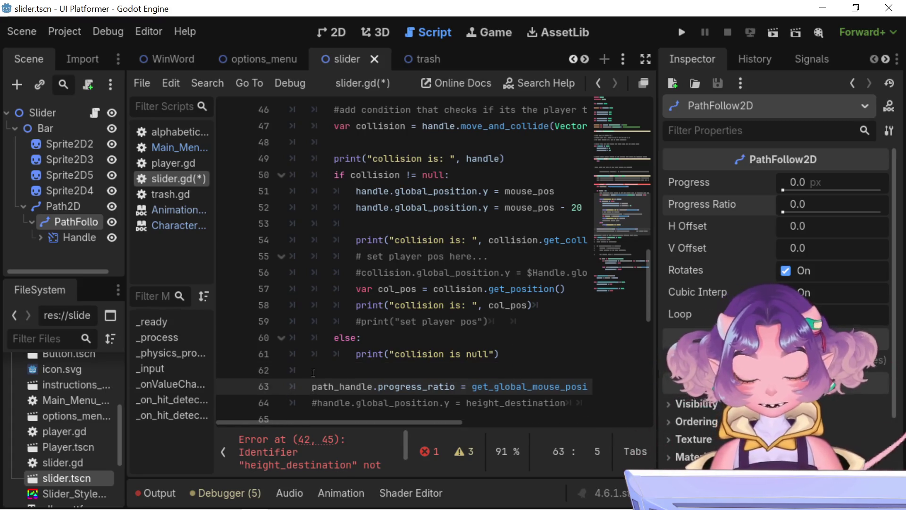
# Write 'on_click_pos = get_global_mouse_position().y' on line 63, removing the leading comment marker
pyautogui.press('Return')
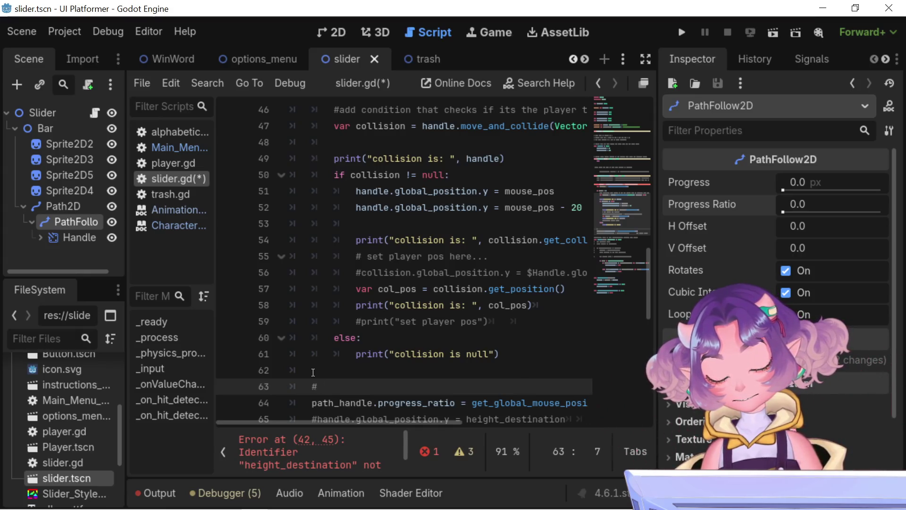
pyautogui.write('on_click_pos')
pyautogui.press('Left')
pyautogui.press('Left')
pyautogui.press('Left')
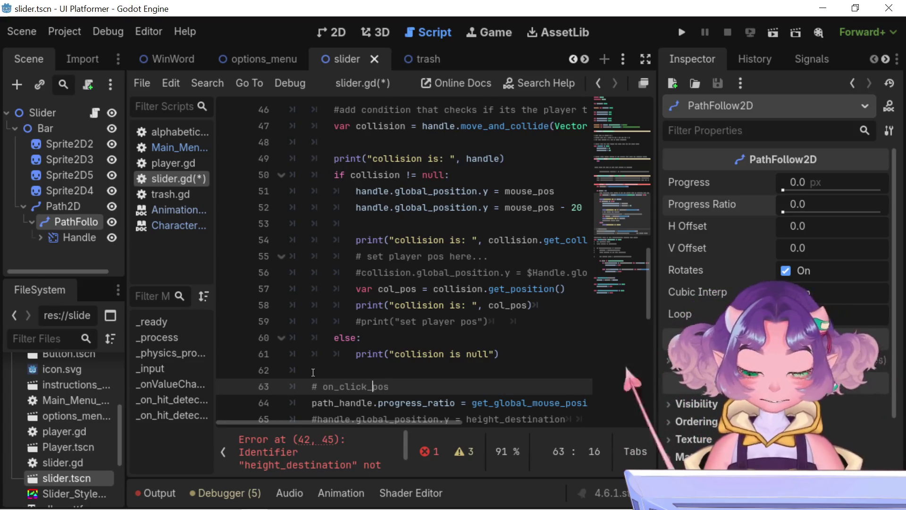
pyautogui.write(' =')
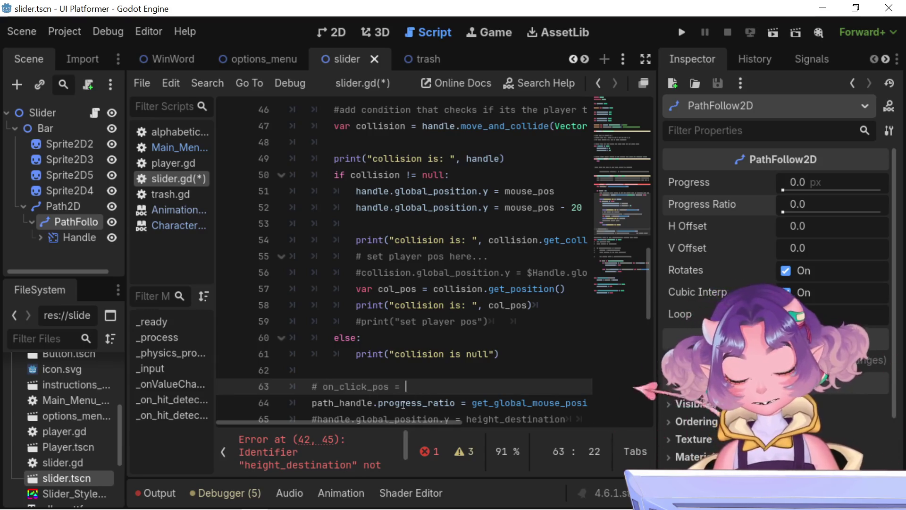
pyautogui.moveTo(411, 421)
pyautogui.mouseDown()
pyautogui.moveTo(485, 414)
pyautogui.moveTo(443, 403)
pyautogui.moveTo(287, 407)
pyautogui.mouseUp()
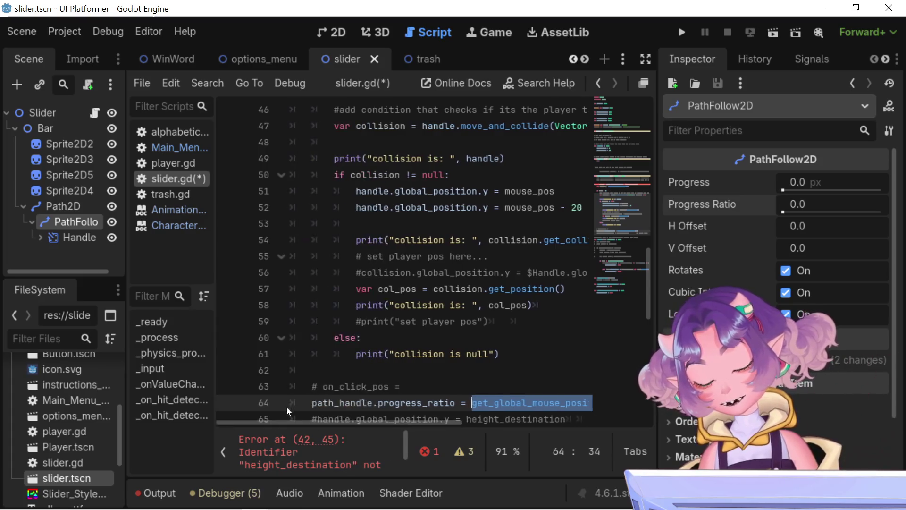
pyautogui.click(318, 385)
pyautogui.press('BackSpace')
pyautogui.press('Delete')
pyautogui.click(406, 385)
pyautogui.write('get_global_mouse_position().y')
pyautogui.moveTo(408, 383)
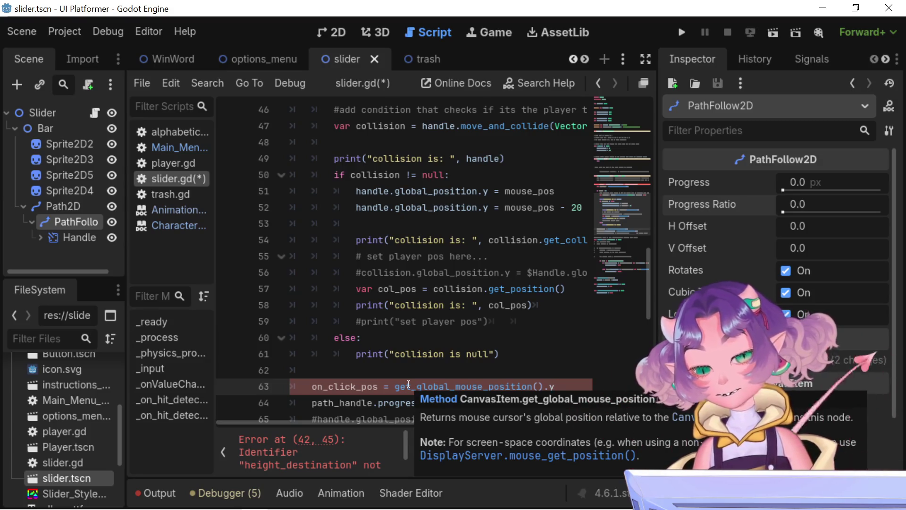
# Append 'if can_drag_slider' to line 63, copying the flag name from line 80
pyautogui.press('Left')
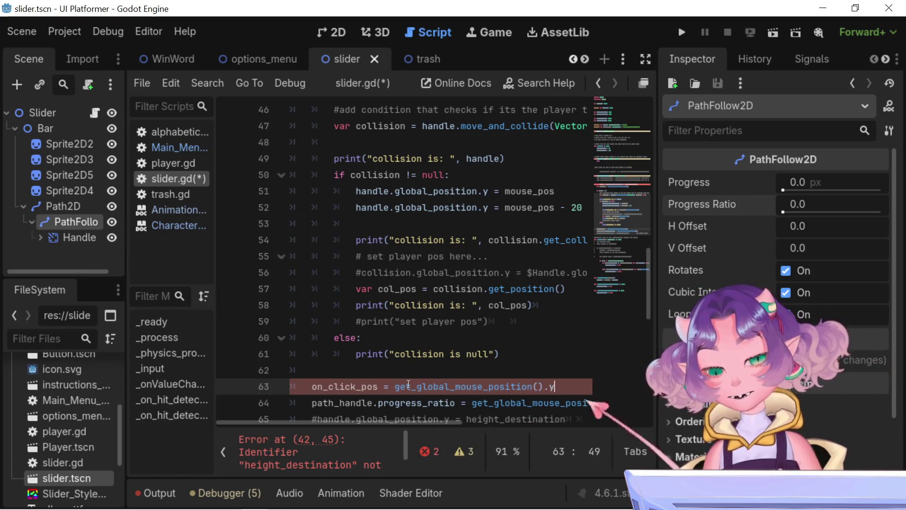
pyautogui.write(' if')
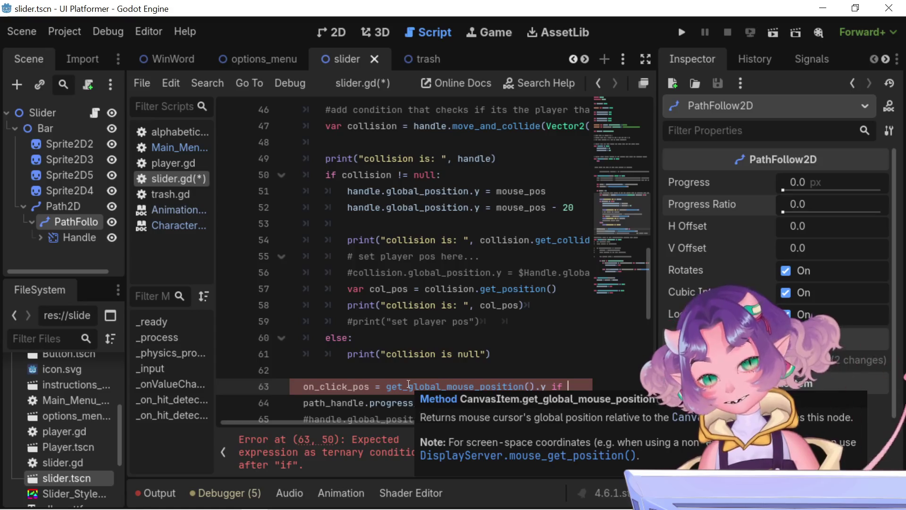
pyautogui.scroll(-5, 504, 359)
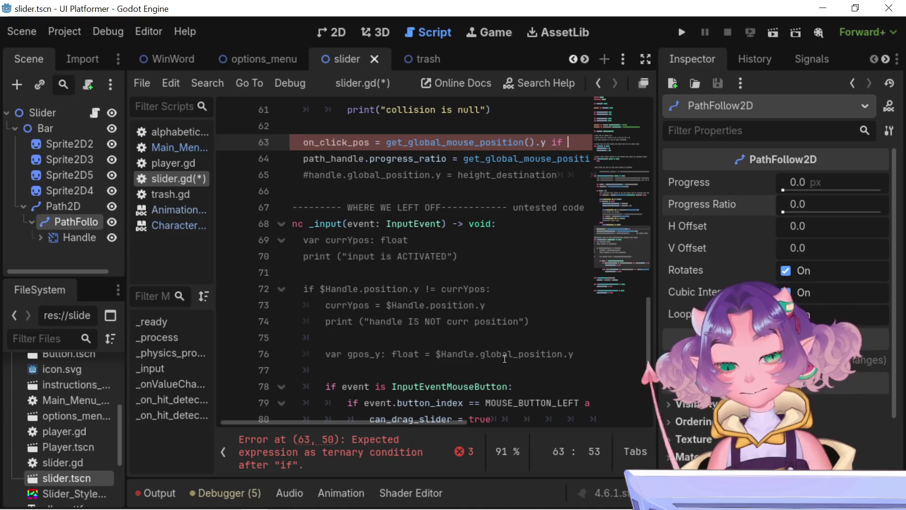
pyautogui.scroll(-2, 504, 358)
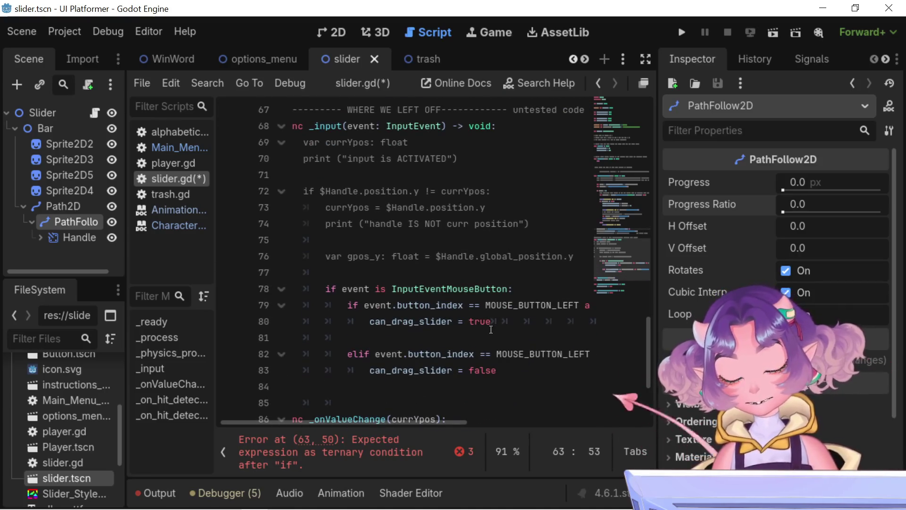
pyautogui.doubleClick(380, 321)
pyautogui.hotkey('ctrl', 'c')
pyautogui.scroll(4, 412, 313)
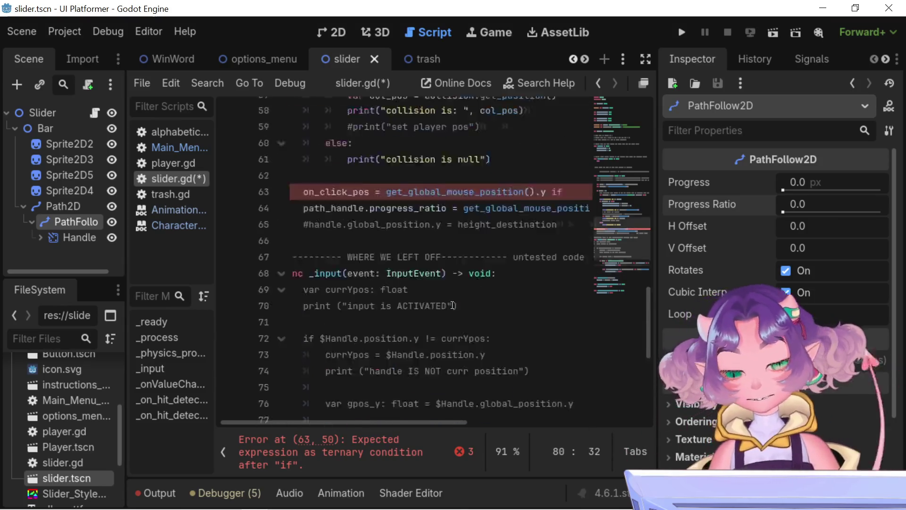
pyautogui.click(572, 245)
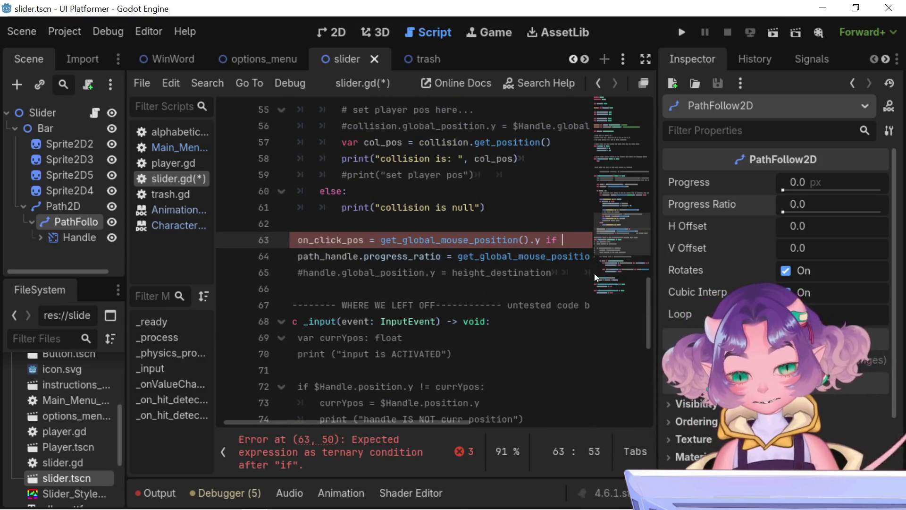
pyautogui.hotkey('ctrl', 'v')
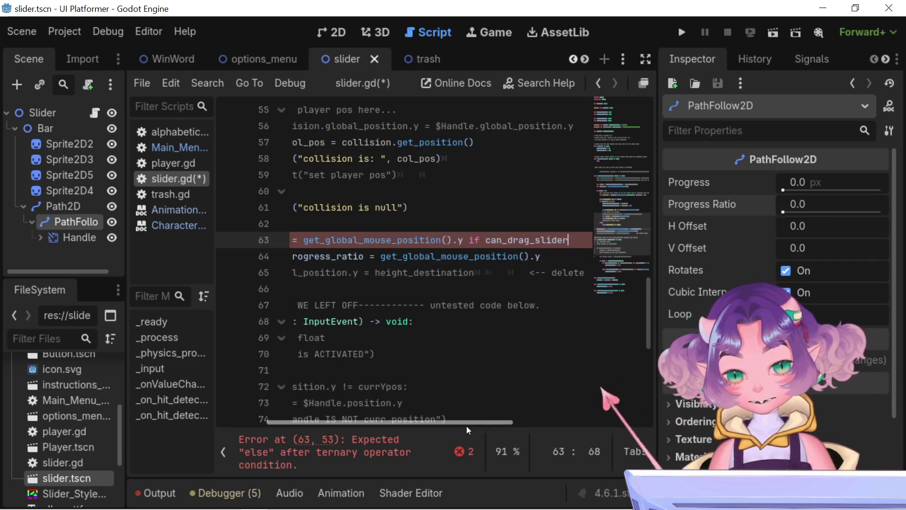
# Add can_drag_slider to line 63's if condition and comment out the old currYpos lines in _input
pyautogui.moveTo(467, 426); pyautogui.dragTo(469, 426)
pyautogui.scroll(-5, 401, 330)
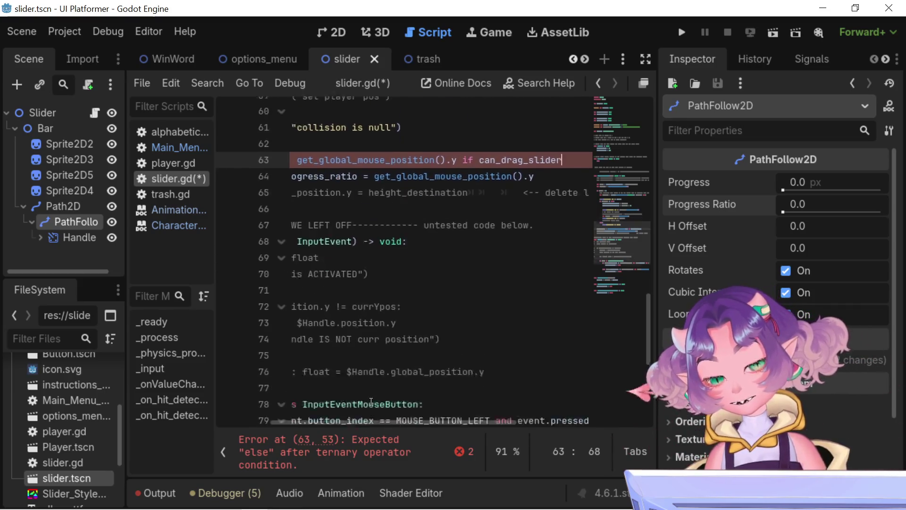
pyautogui.moveTo(401, 422); pyautogui.dragTo(353, 416)
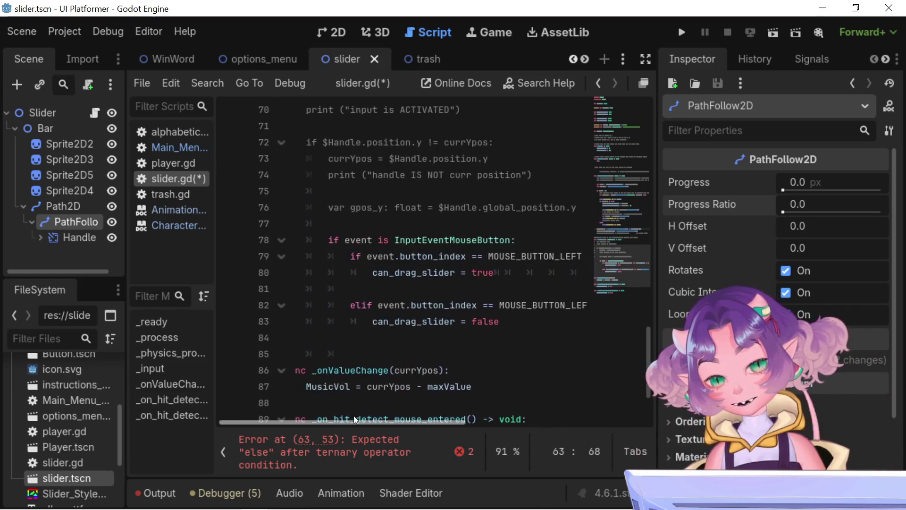
pyautogui.scroll(4, 356, 359)
pyautogui.scroll(-5, 356, 363)
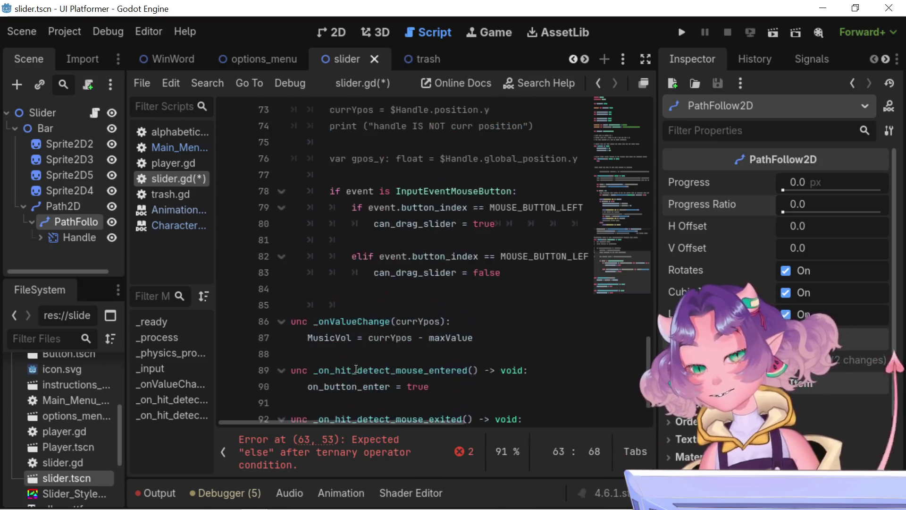
pyautogui.moveTo(356, 424); pyautogui.dragTo(342, 423)
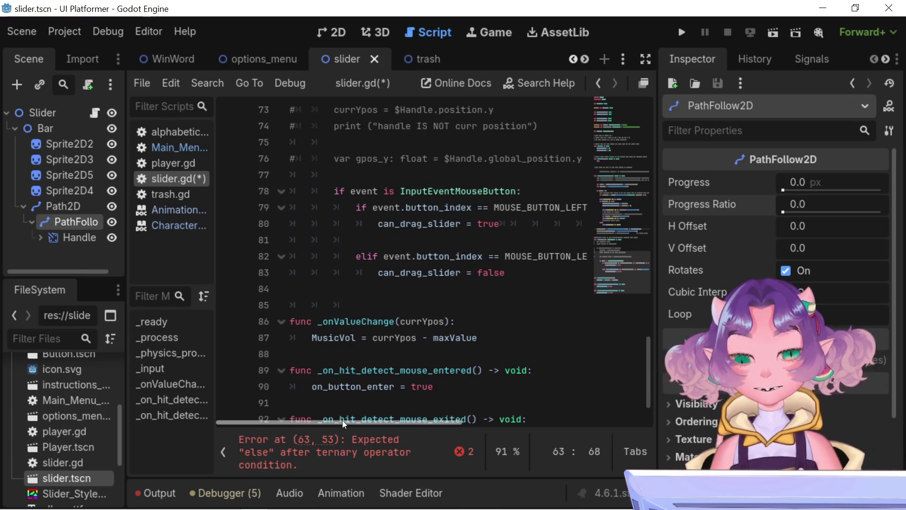
pyautogui.moveTo(348, 420)
pyautogui.mouseDown()
pyautogui.moveTo(403, 410)
pyautogui.moveTo(369, 412)
pyautogui.mouseUp()
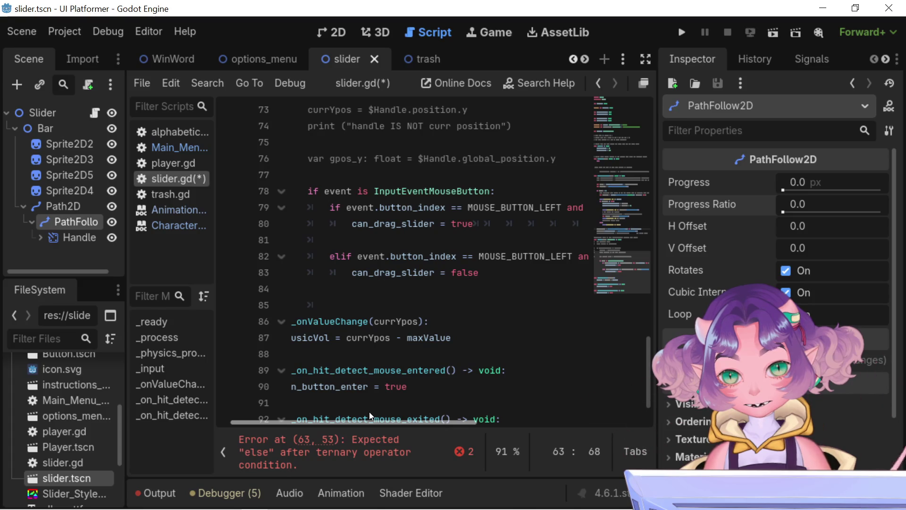
pyautogui.moveTo(370, 412); pyautogui.dragTo(389, 416)
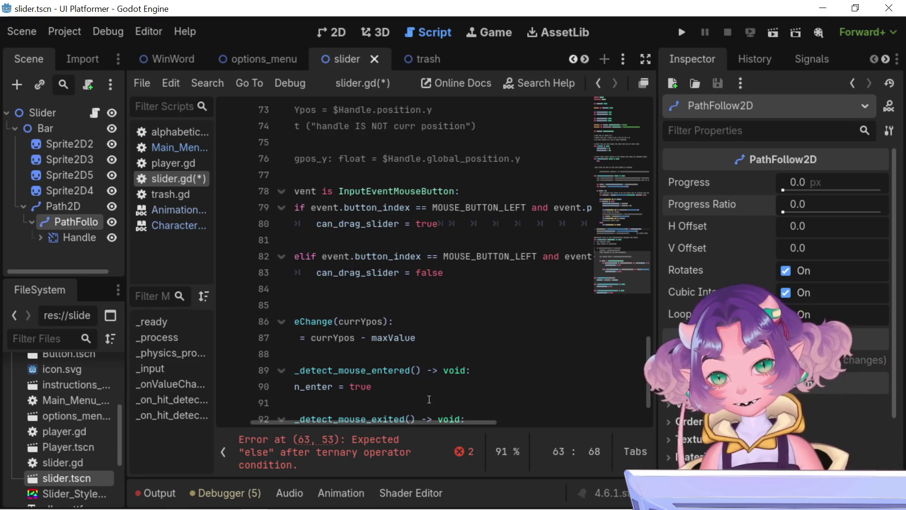
pyautogui.moveTo(442, 423)
pyautogui.mouseDown()
pyautogui.moveTo(489, 418)
pyautogui.moveTo(520, 403)
pyautogui.moveTo(571, 407)
pyautogui.moveTo(451, 389)
pyautogui.moveTo(386, 395)
pyautogui.mouseUp()
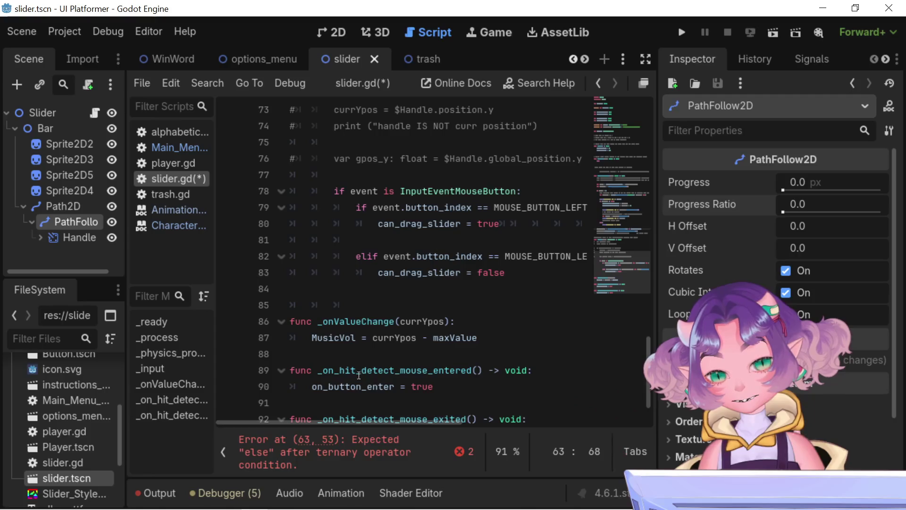
pyautogui.scroll(4, 400, 370)
pyautogui.scroll(2, 401, 370)
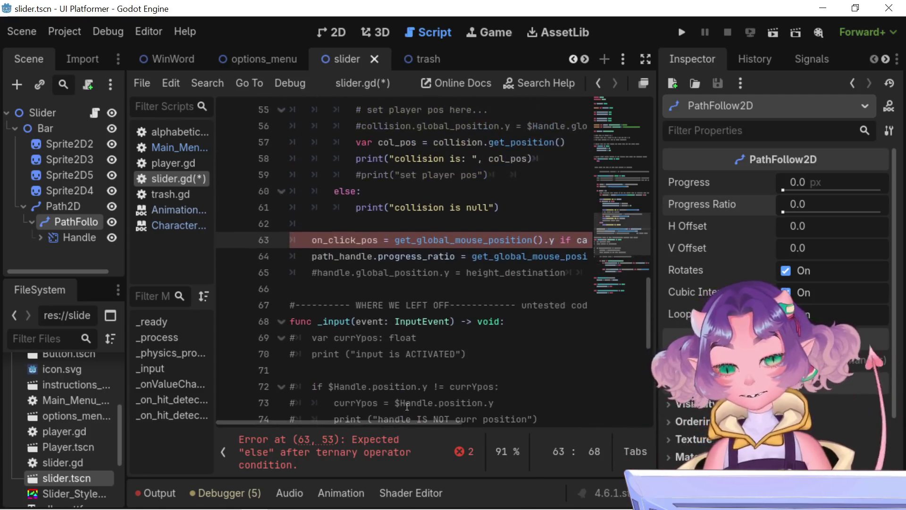
pyautogui.moveTo(417, 422); pyautogui.dragTo(508, 422)
pyautogui.moveTo(451, 239); pyautogui.dragTo(396, 240)
pyautogui.hotkey('ctrl', 'c')
pyautogui.press('BackSpace')
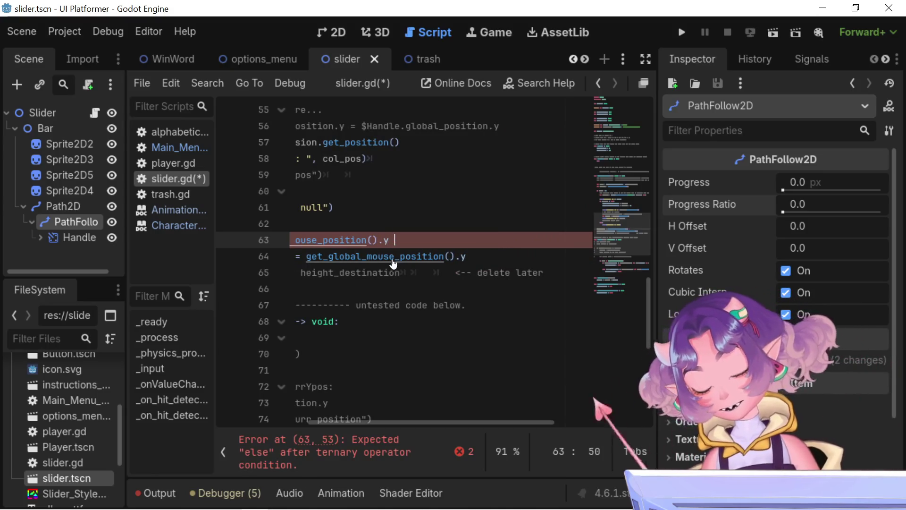
pyautogui.moveTo(405, 420)
pyautogui.mouseDown()
pyautogui.moveTo(373, 420)
pyautogui.moveTo(323, 302)
pyautogui.mouseUp()
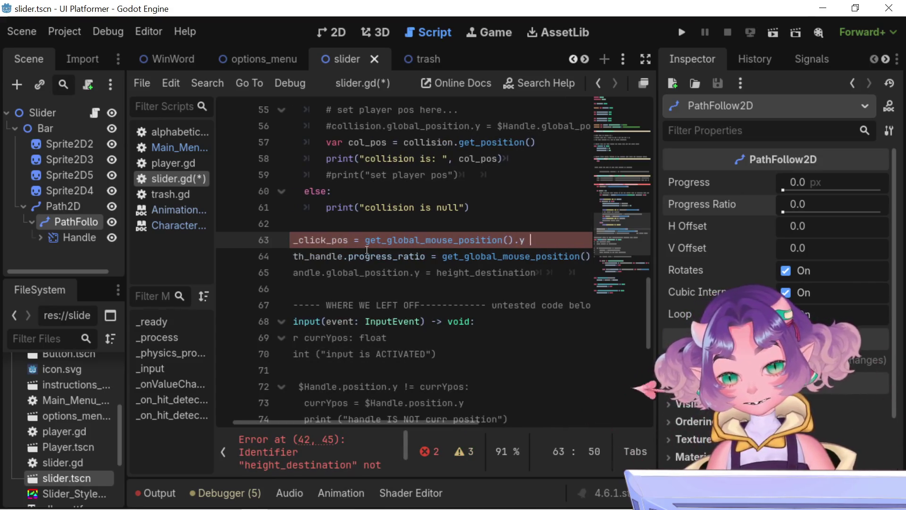
pyautogui.click(537, 241)
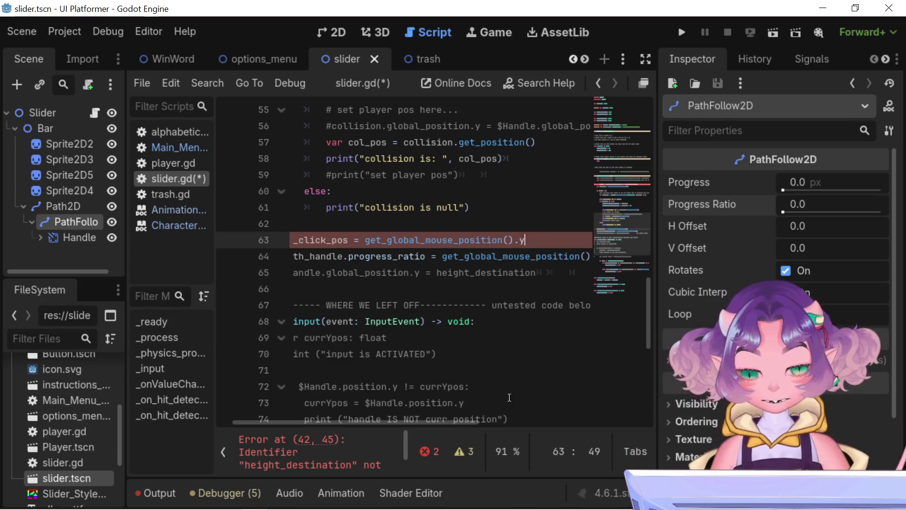
pyautogui.moveTo(420, 423); pyautogui.dragTo(404, 421)
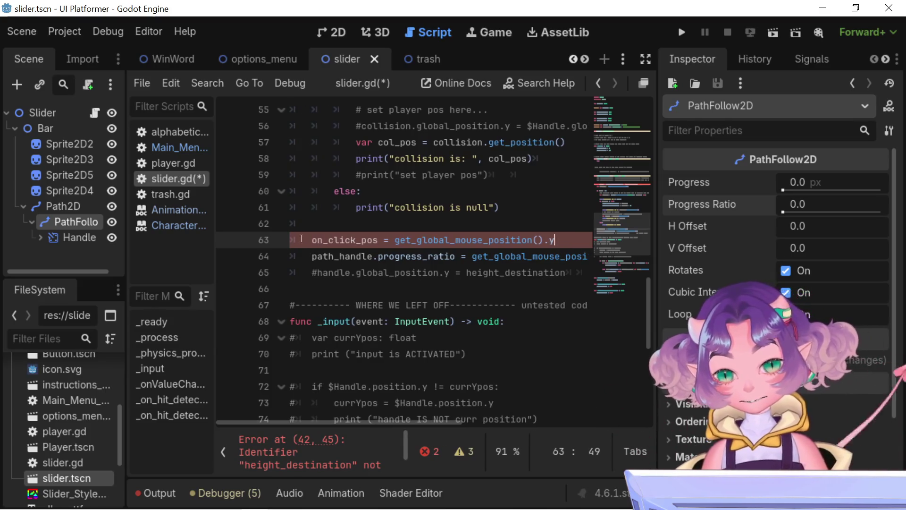
pyautogui.click(356, 207)
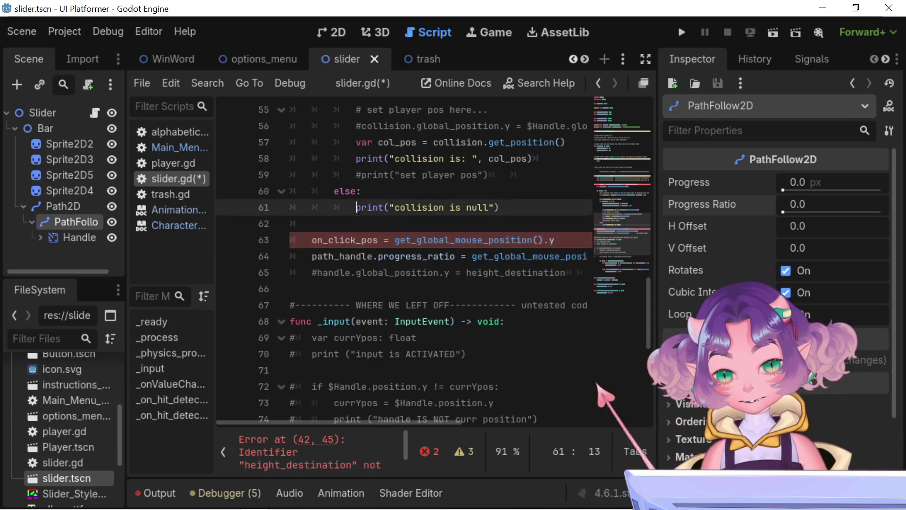
pyautogui.click(314, 244)
pyautogui.write('var')
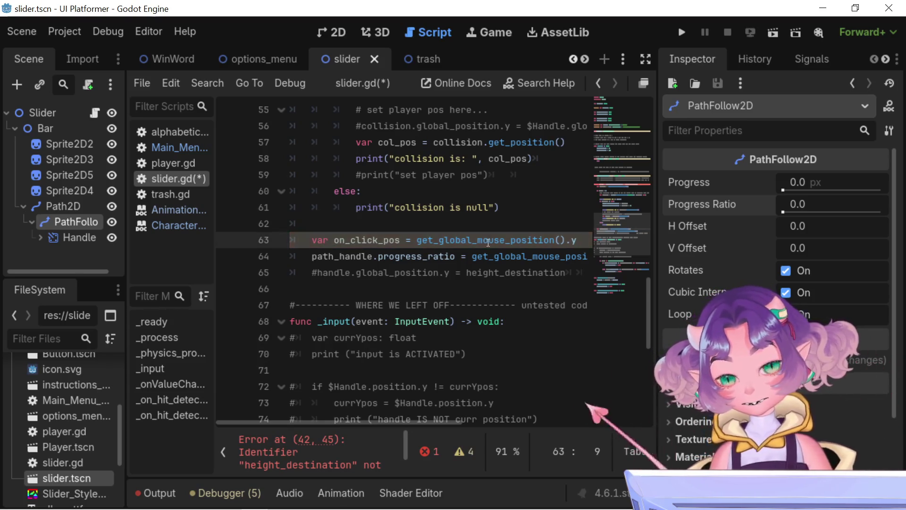
pyautogui.click(580, 241)
pyautogui.write('if can_drag_slider')
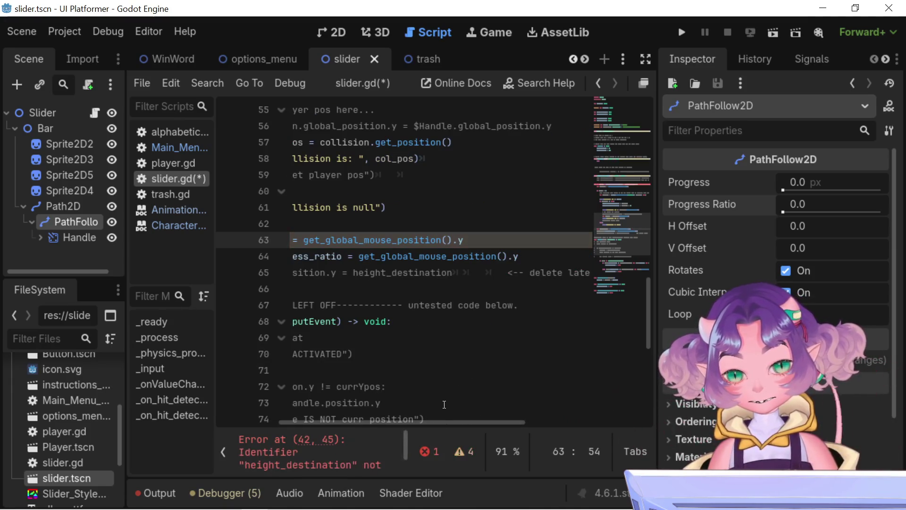
pyautogui.hscroll(-2, 435, 419)
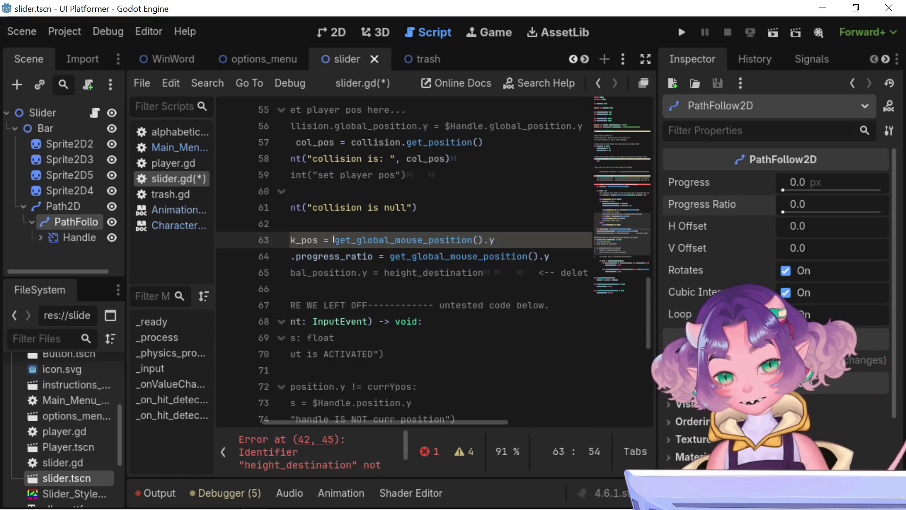
pyautogui.click(336, 246)
pyautogui.hotkey('ctrl', 'v')
pyautogui.write(':')
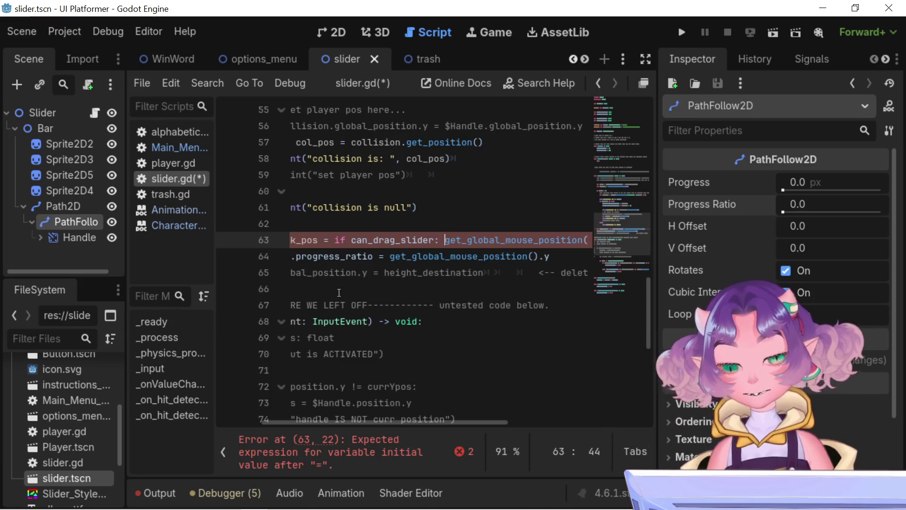
pyautogui.click(334, 240)
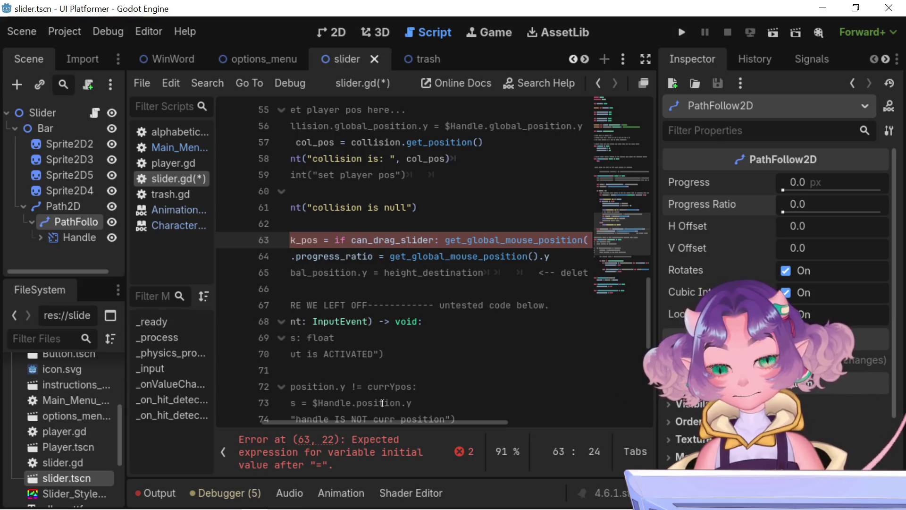
pyautogui.moveTo(385, 421); pyautogui.dragTo(189, 412)
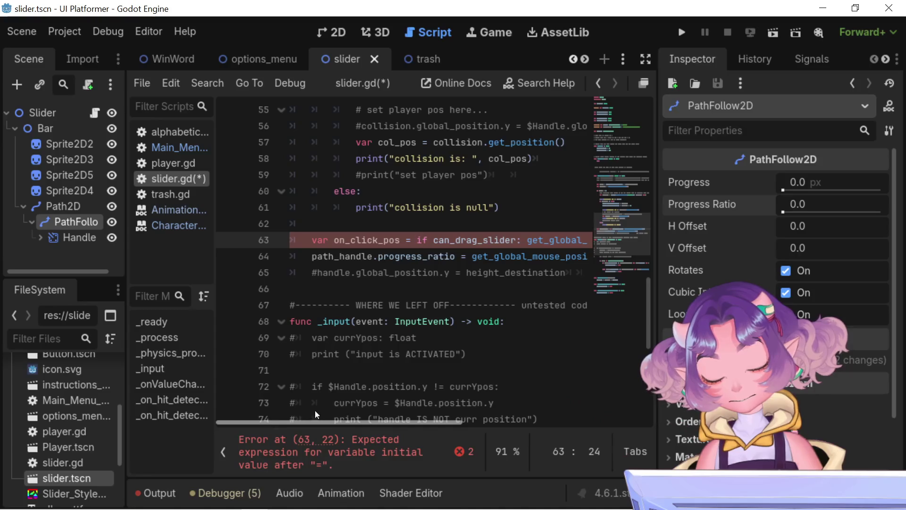
pyautogui.hscroll(2, 345, 404)
pyautogui.hscroll(-2, 347, 405)
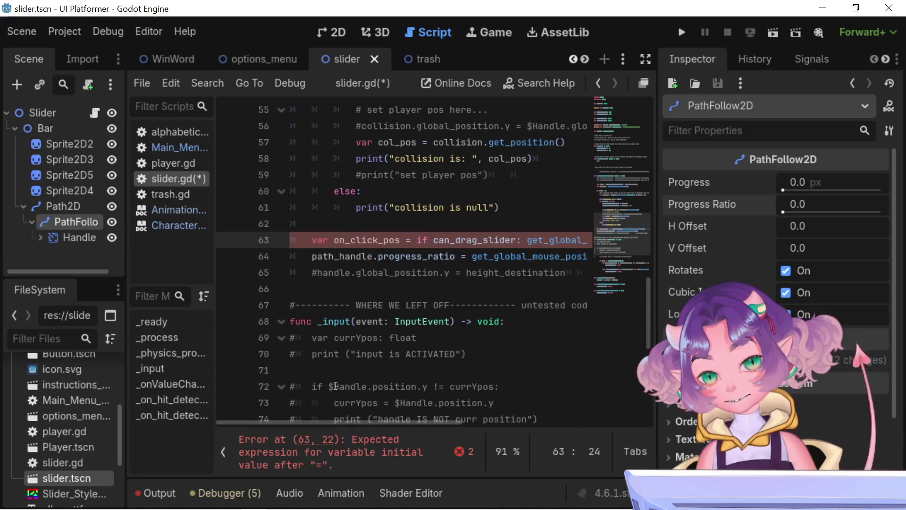
pyautogui.click(314, 234)
pyautogui.moveTo(313, 234); pyautogui.dragTo(401, 237)
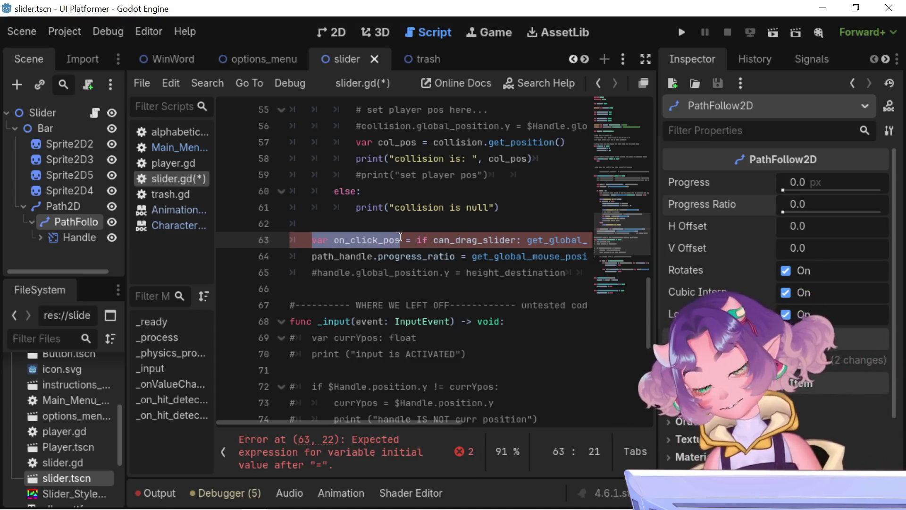
pyautogui.hotkey('shift', 'Right')
pyautogui.hotkey('shift', 'Right')
# Rearrange line 63 to 'if can_drag_slider: var on_click_pos = get_global_mouse_position().y', then select its var keyword
pyautogui.press('BackSpace')
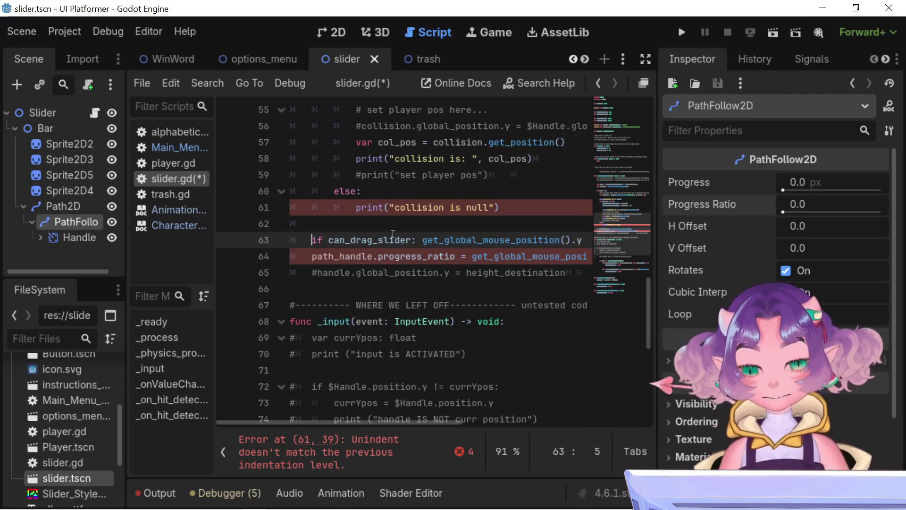
pyautogui.hotkey('ctrl', 'z')
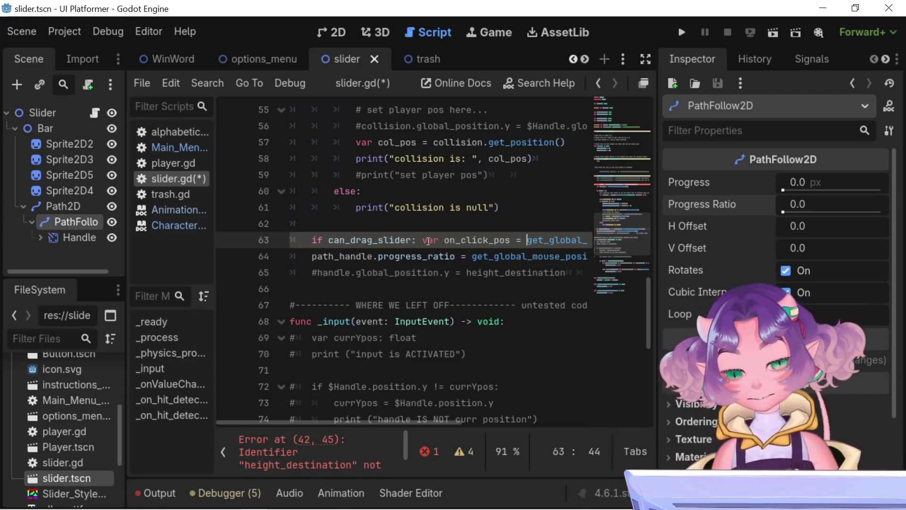
pyautogui.moveTo(375, 418)
pyautogui.mouseDown()
pyautogui.moveTo(440, 404)
pyautogui.moveTo(460, 406)
pyautogui.moveTo(413, 410)
pyautogui.moveTo(469, 417)
pyautogui.moveTo(371, 431)
pyautogui.moveTo(437, 426)
pyautogui.moveTo(373, 432)
pyautogui.moveTo(473, 406)
pyautogui.moveTo(407, 404)
pyautogui.mouseUp()
pyautogui.click(375, 194)
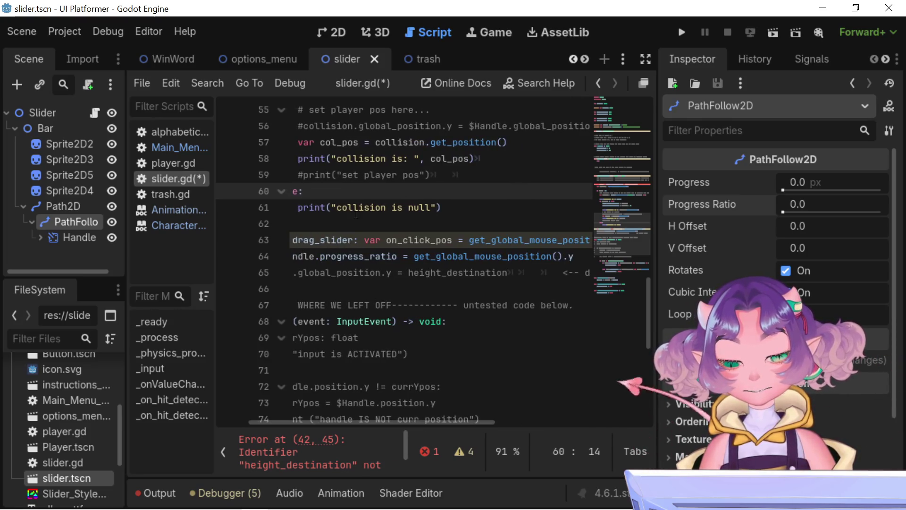
pyautogui.click(386, 240)
pyautogui.moveTo(370, 238); pyautogui.dragTo(444, 233)
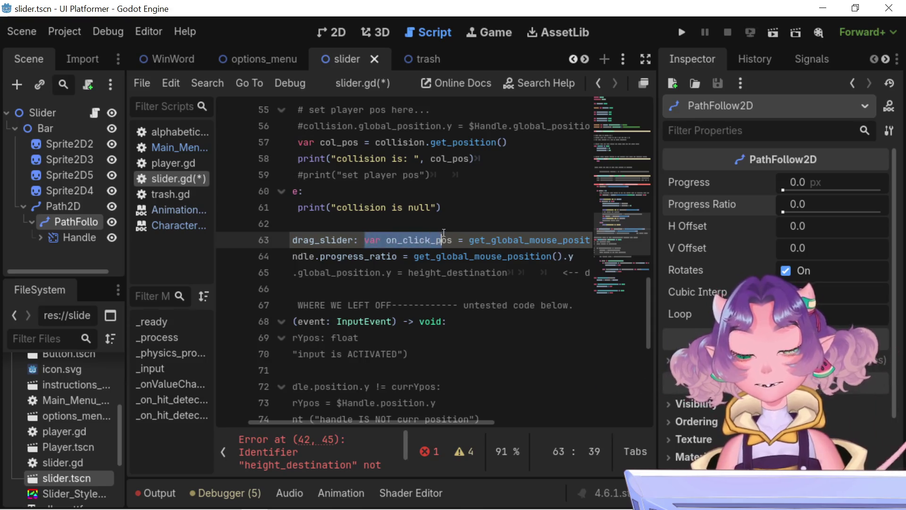
pyautogui.press('Left')
# Remove 'var' and the extra space so line 63 assigns on_click_pos instead of declaring it
pyautogui.press('Delete')
pyautogui.press('Delete')
pyautogui.press('Delete')
pyautogui.press('BackSpace')
pyautogui.scroll(12, 368, 255)
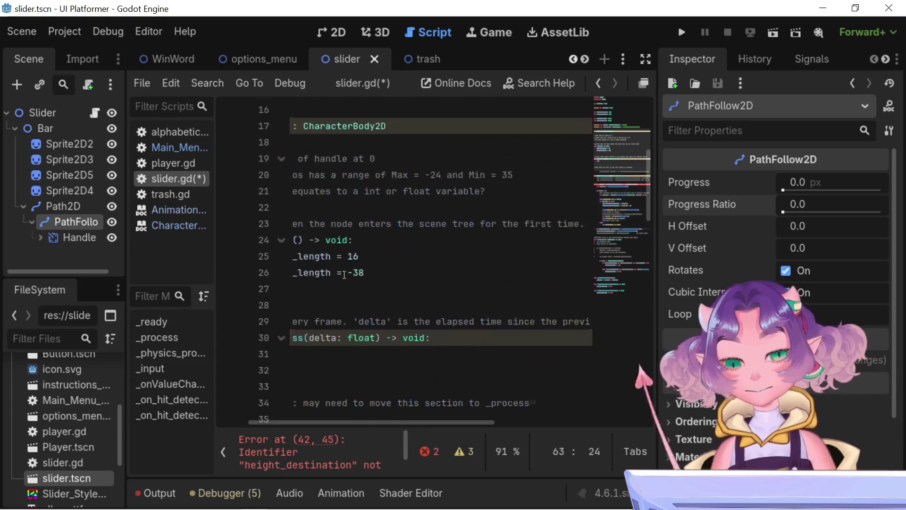
pyautogui.moveTo(413, 424); pyautogui.dragTo(326, 425)
pyautogui.scroll(3, 313, 294)
pyautogui.scroll(-1, 313, 293)
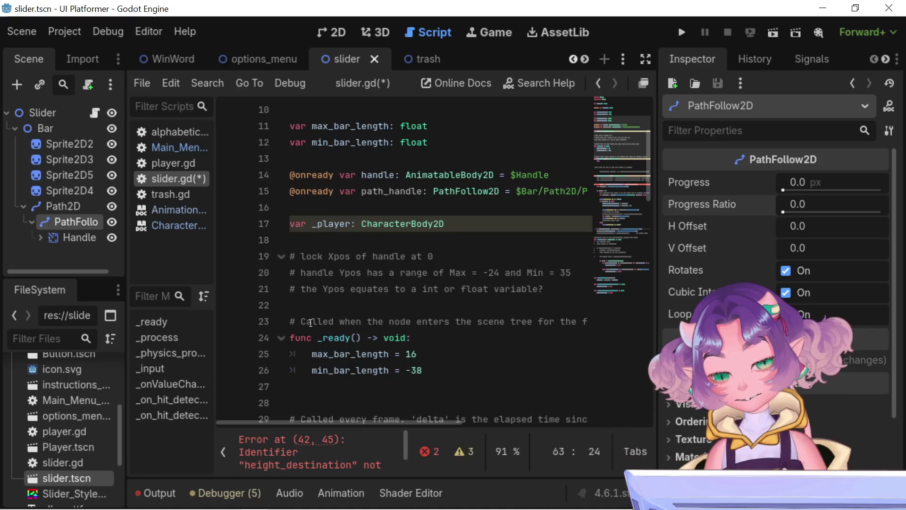
pyautogui.scroll(2, 423, 252)
# Review the top variable declarations and delete a stray character after float in the maxValue declaration
pyautogui.click(423, 252)
pyautogui.click(431, 240)
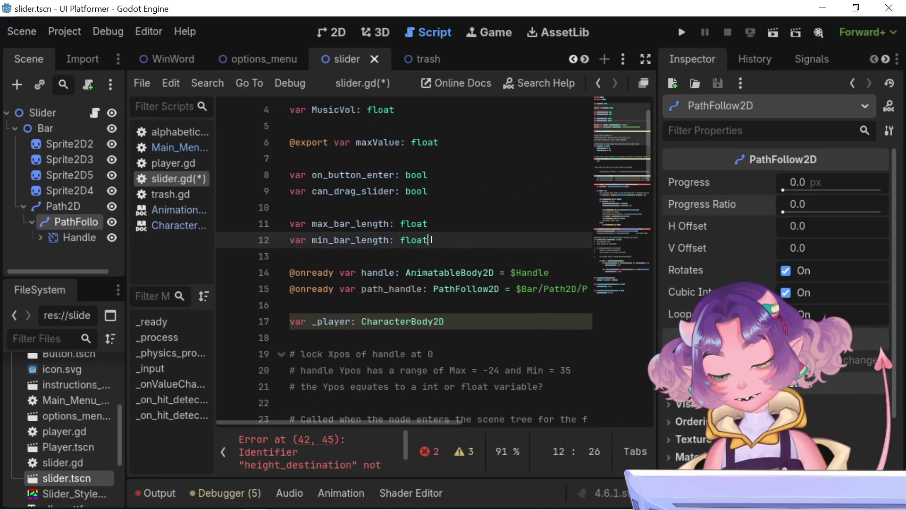
pyautogui.click(440, 191)
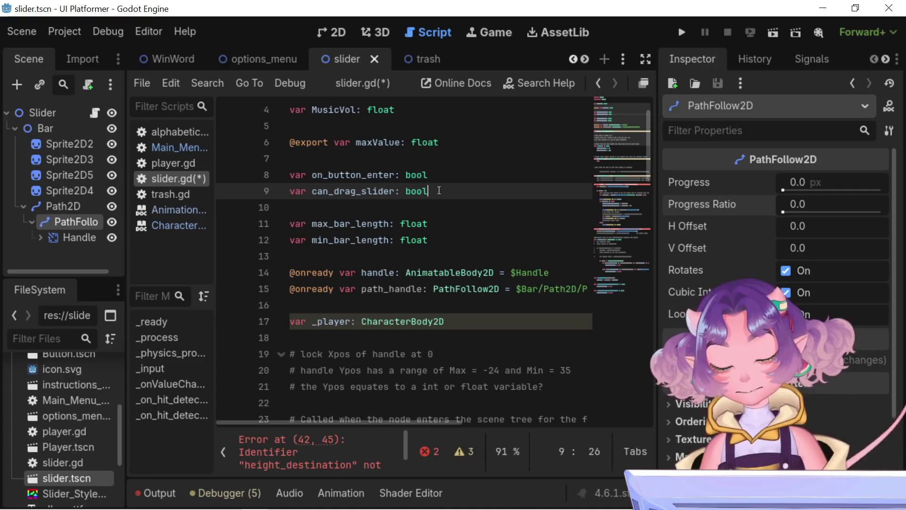
pyautogui.press('Return')
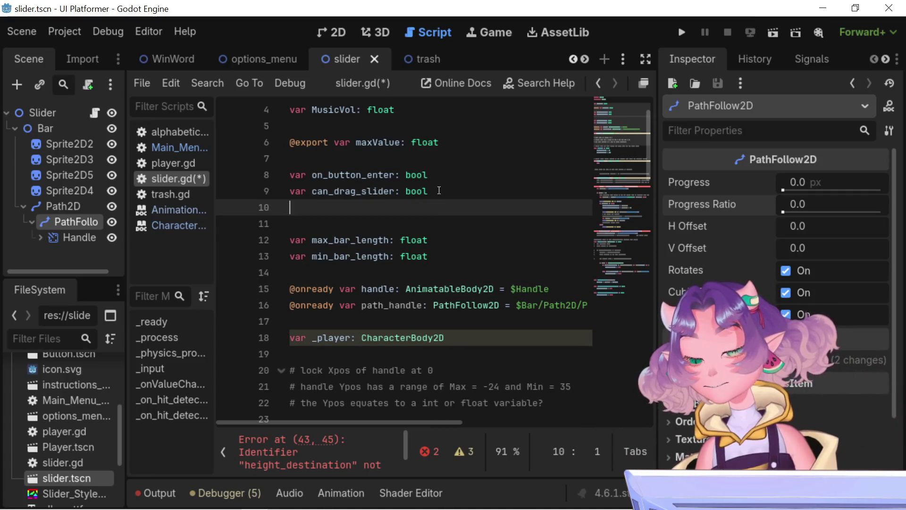
pyautogui.press('BackSpace')
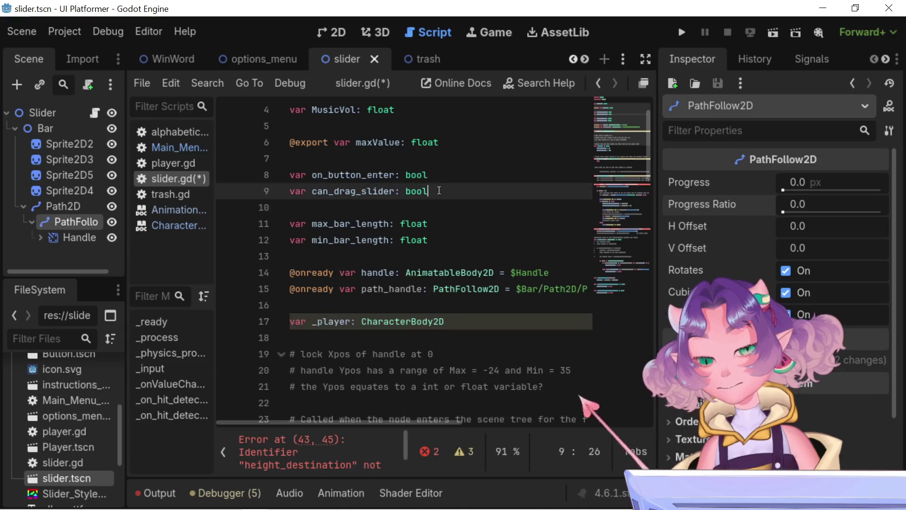
pyautogui.doubleClick(378, 142)
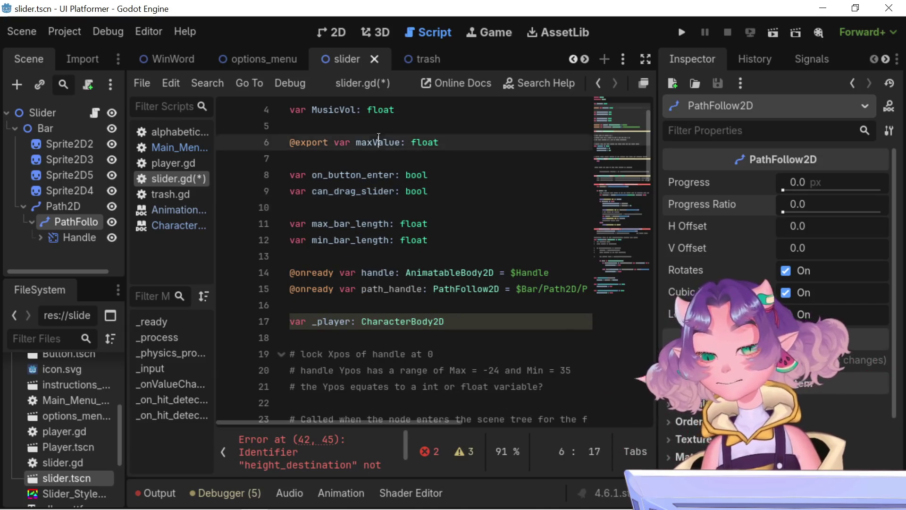
pyautogui.scroll(-1, 438, 196)
pyautogui.scroll(-12, 437, 196)
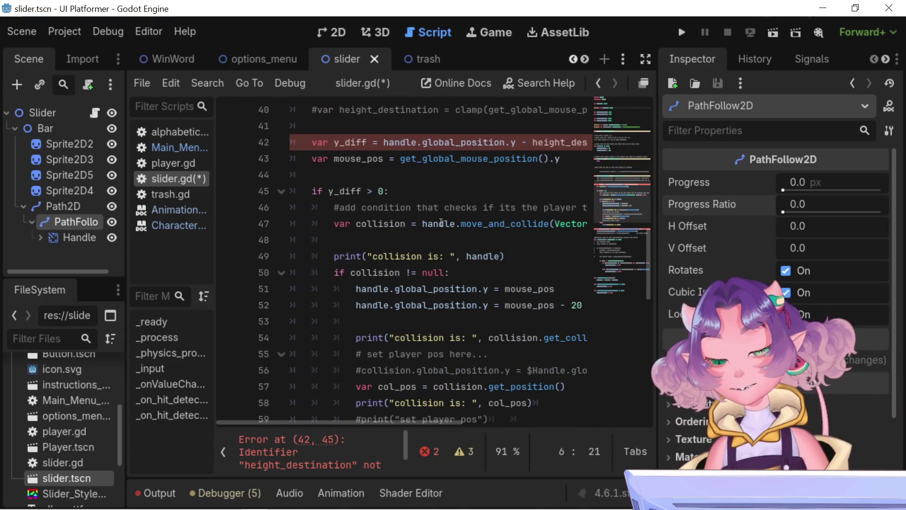
pyautogui.scroll(-6, 441, 223)
pyautogui.scroll(19, 441, 222)
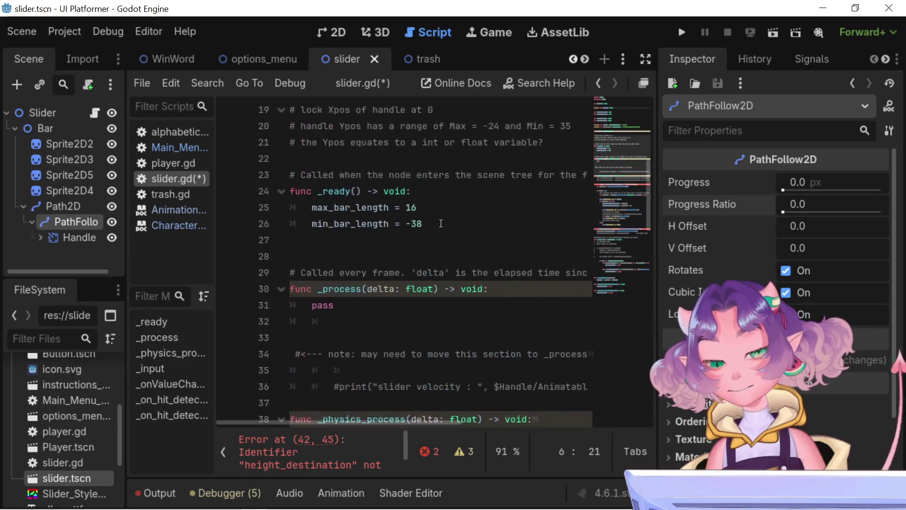
pyautogui.click(440, 191)
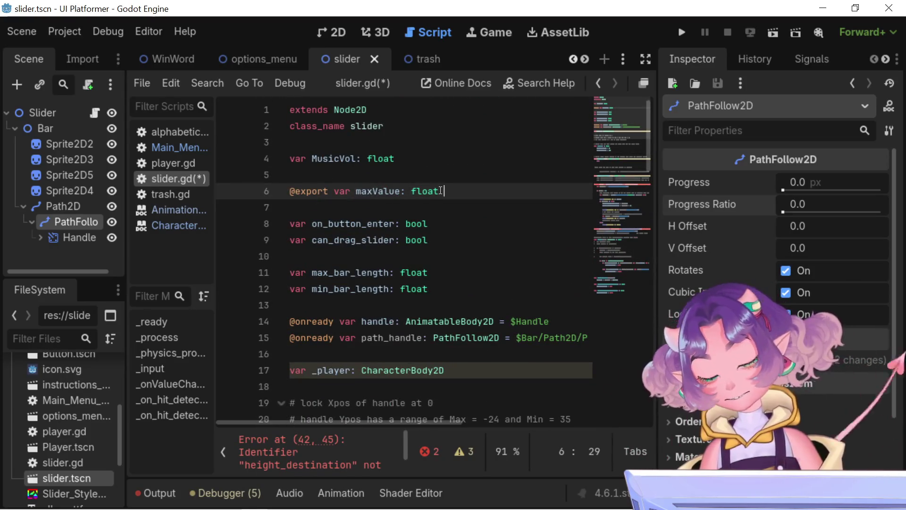
pyautogui.press('BackSpace')
# Jump to the height_destination error on line 42 and look through the surrounding code
pyautogui.click(293, 446)
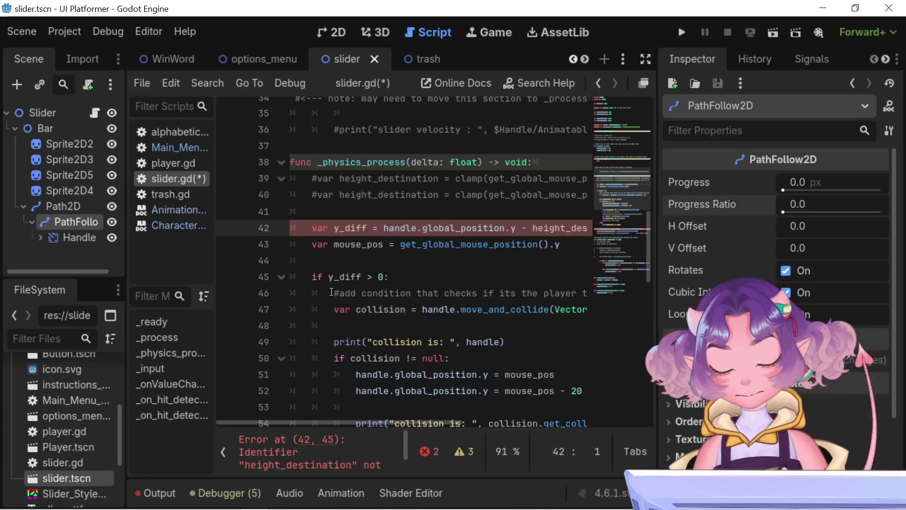
pyautogui.scroll(-7, 320, 410)
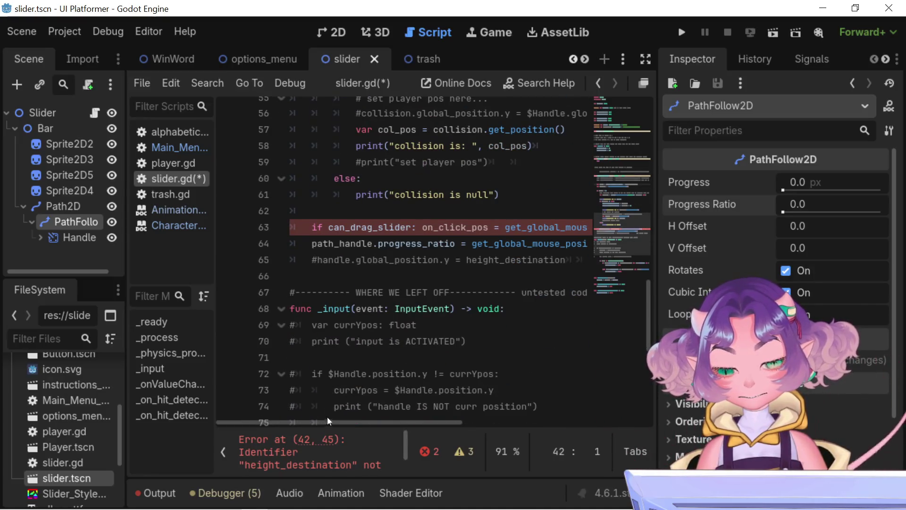
pyautogui.moveTo(328, 418)
pyautogui.mouseDown()
pyautogui.moveTo(388, 415)
pyautogui.moveTo(348, 404)
pyautogui.mouseUp()
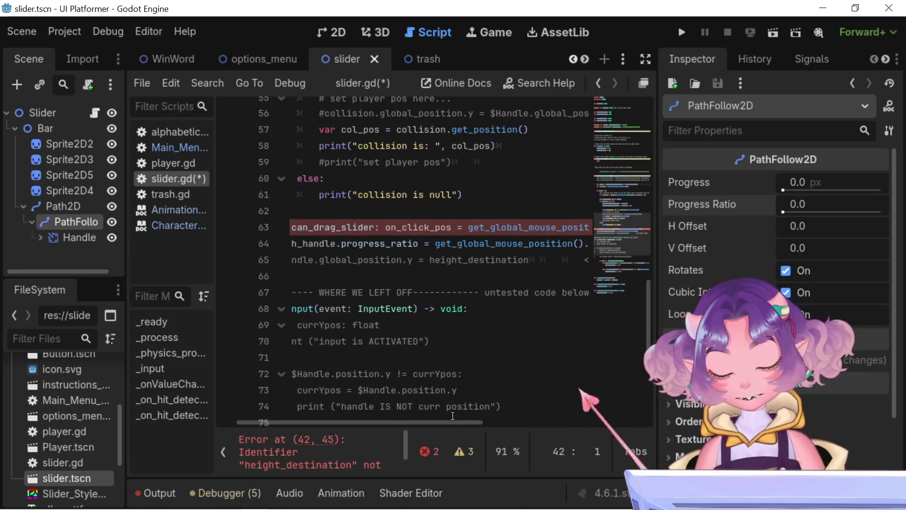
pyautogui.moveTo(452, 422)
pyautogui.mouseDown()
pyautogui.moveTo(519, 417)
pyautogui.moveTo(376, 397)
pyautogui.mouseUp()
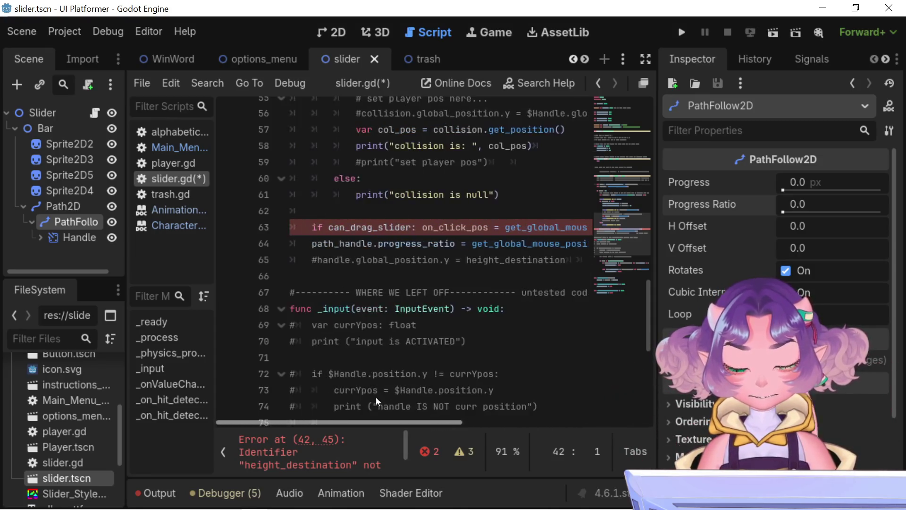
pyautogui.scroll(6, 329, 271)
pyautogui.scroll(6, 329, 270)
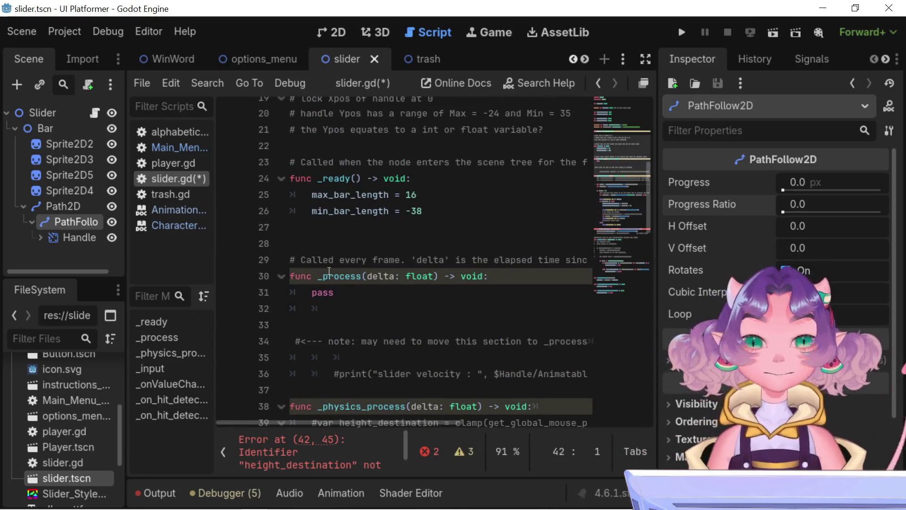
pyautogui.scroll(5, 329, 270)
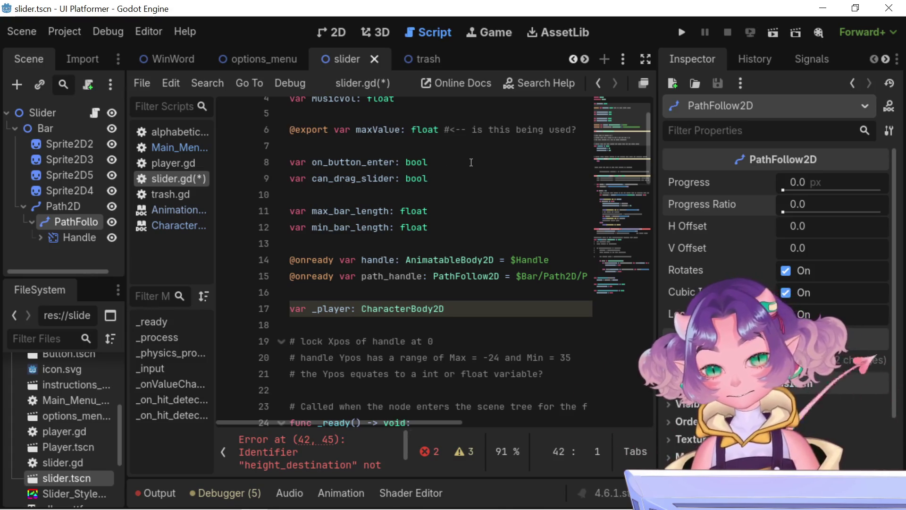
pyautogui.click(580, 132)
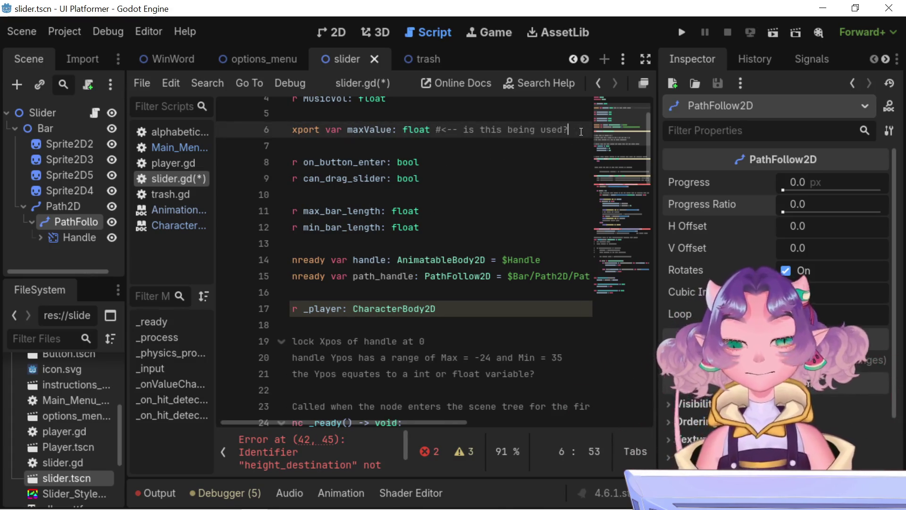
pyautogui.press('Down')
pyautogui.press('Down')
pyautogui.press('Down')
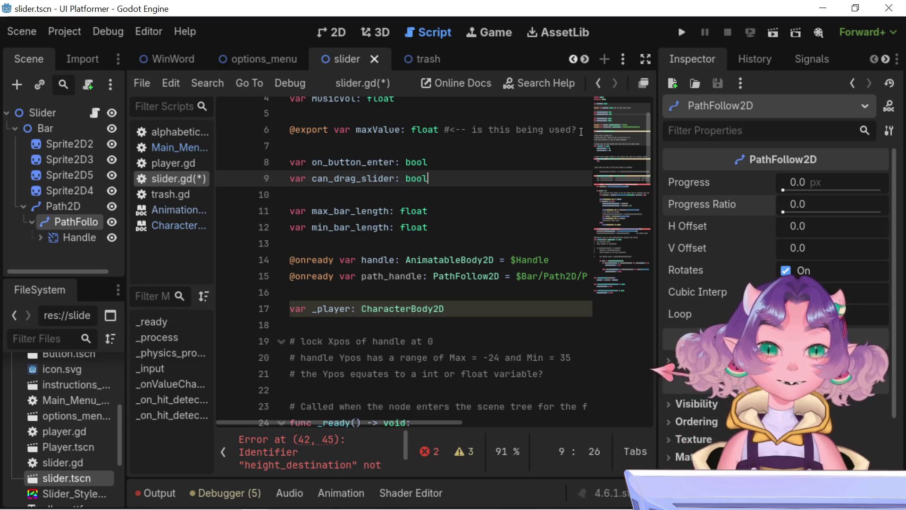
pyautogui.scroll(-8, 461, 341)
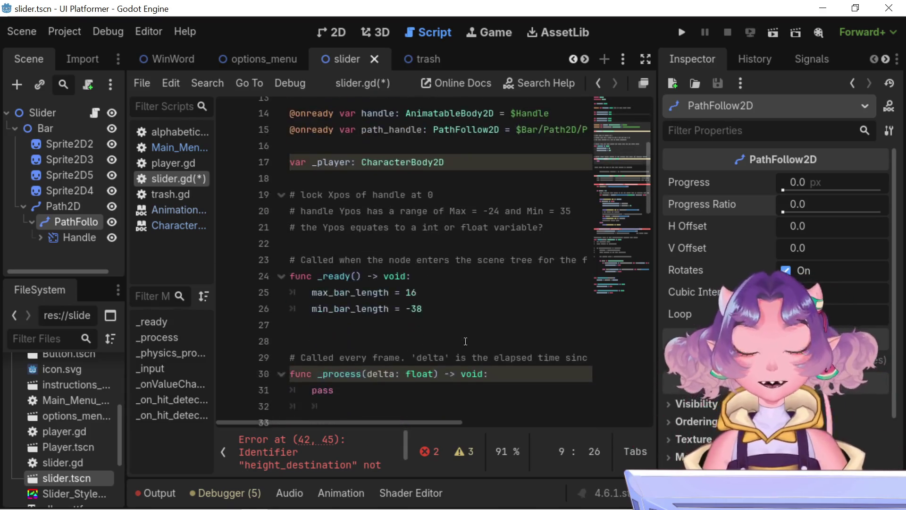
# Scroll through _physics_process until lines 49–69, including line 64's progress_ratio assignment, are visible
pyautogui.scroll(-2, 462, 341)
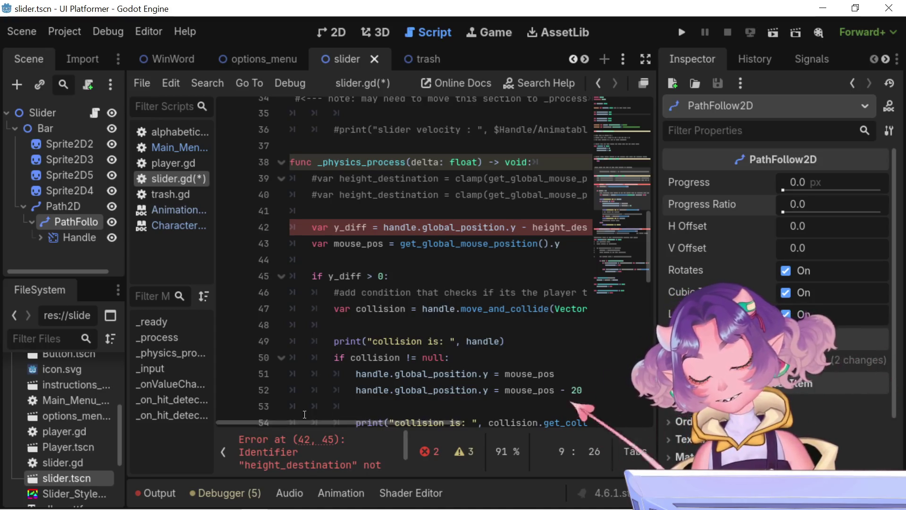
pyautogui.hscroll(1, 312, 422)
pyautogui.moveTo(315, 423); pyautogui.dragTo(289, 423)
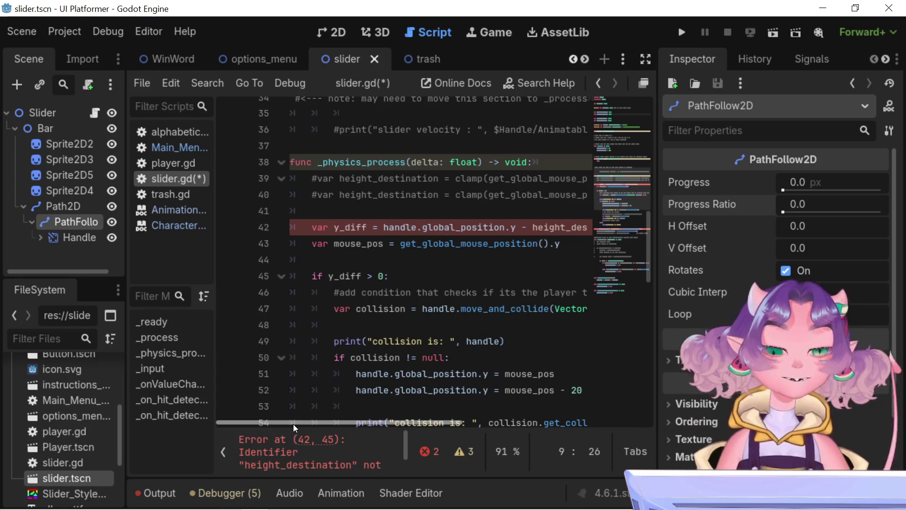
pyautogui.scroll(-5, 291, 338)
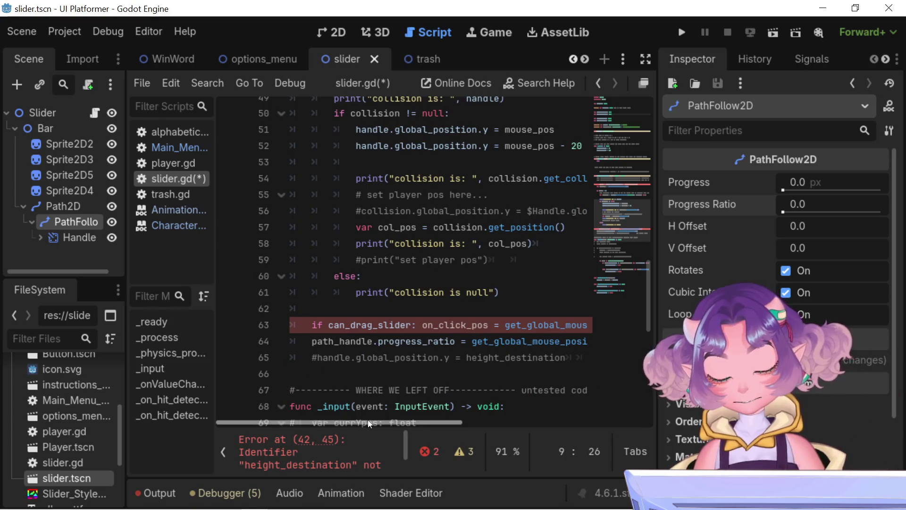
pyautogui.moveTo(375, 420)
pyautogui.mouseDown()
pyautogui.moveTo(460, 400)
pyautogui.moveTo(452, 399)
pyautogui.mouseUp()
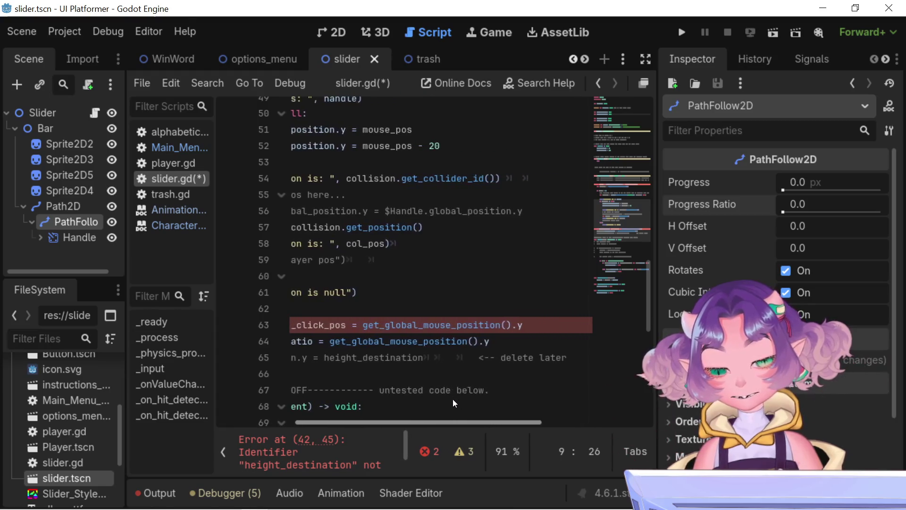
# Break line 64 so get_global_mouse_position().y moves onto its own line 65 after 'progress_ratio ='
pyautogui.moveTo(489, 341); pyautogui.dragTo(245, 343)
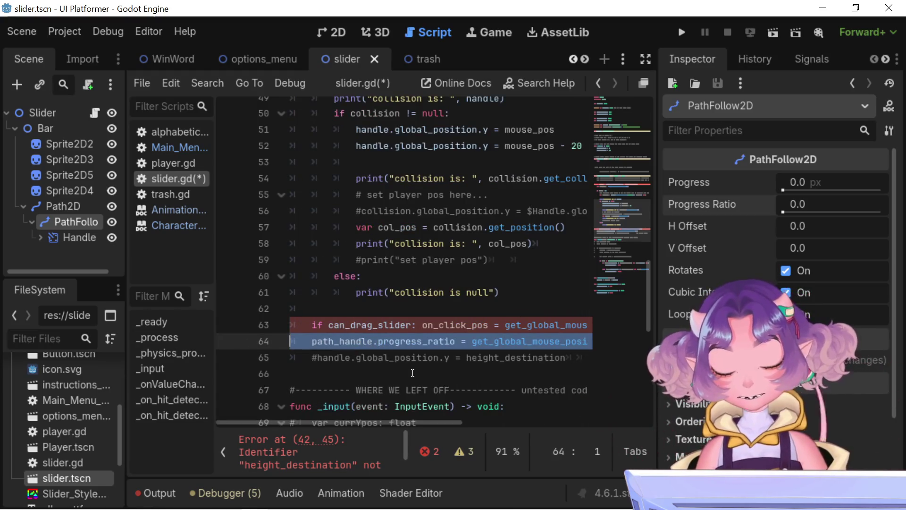
pyautogui.click(316, 378)
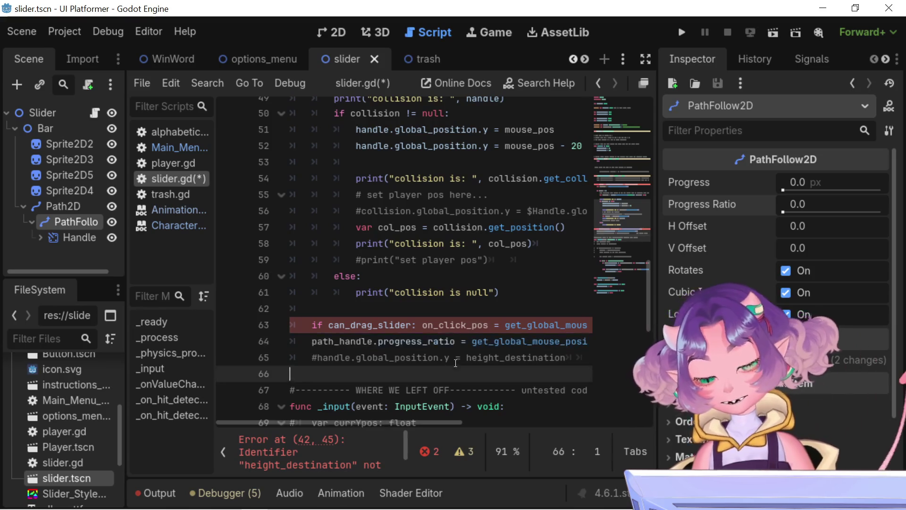
pyautogui.click(472, 342)
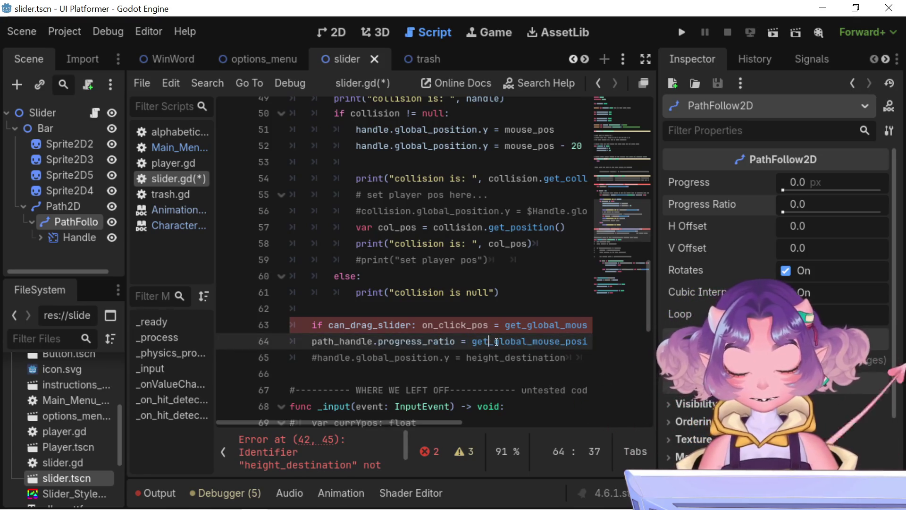
pyautogui.doubleClick(472, 342)
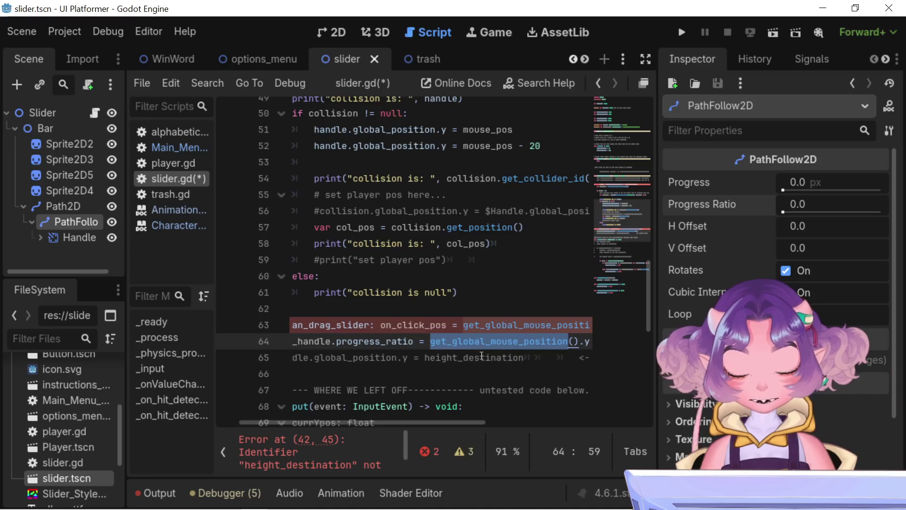
pyautogui.press('Right')
pyautogui.moveTo(431, 341)
pyautogui.mouseDown()
pyautogui.moveTo(496, 326)
pyautogui.moveTo(493, 347)
pyautogui.moveTo(575, 343)
pyautogui.mouseUp()
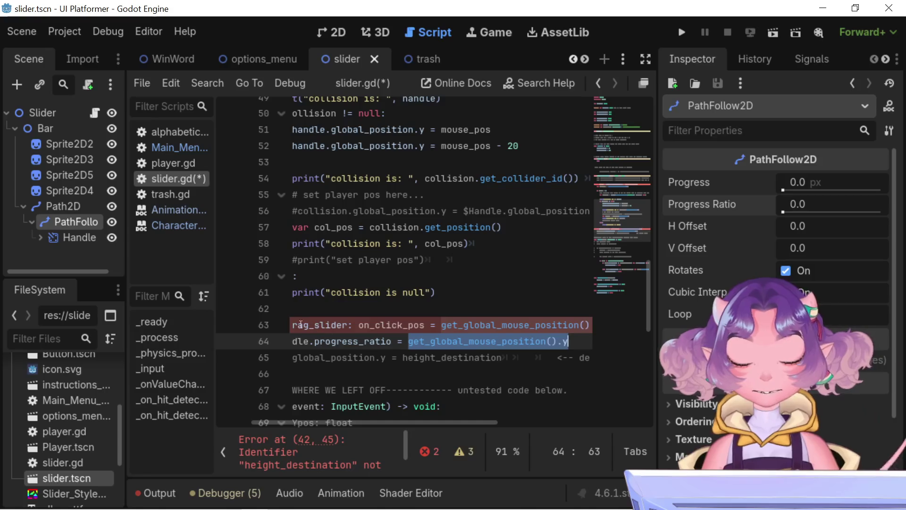
pyautogui.click(363, 343)
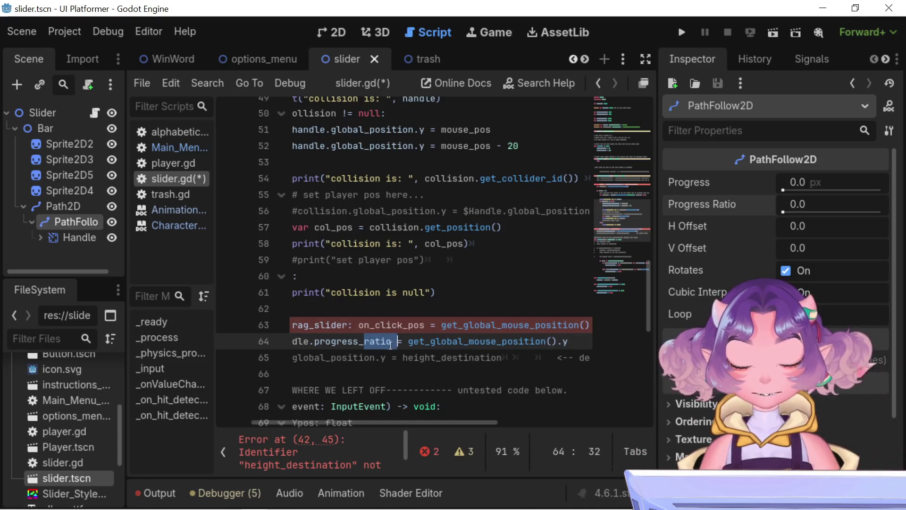
pyautogui.moveTo(391, 342); pyautogui.dragTo(315, 343)
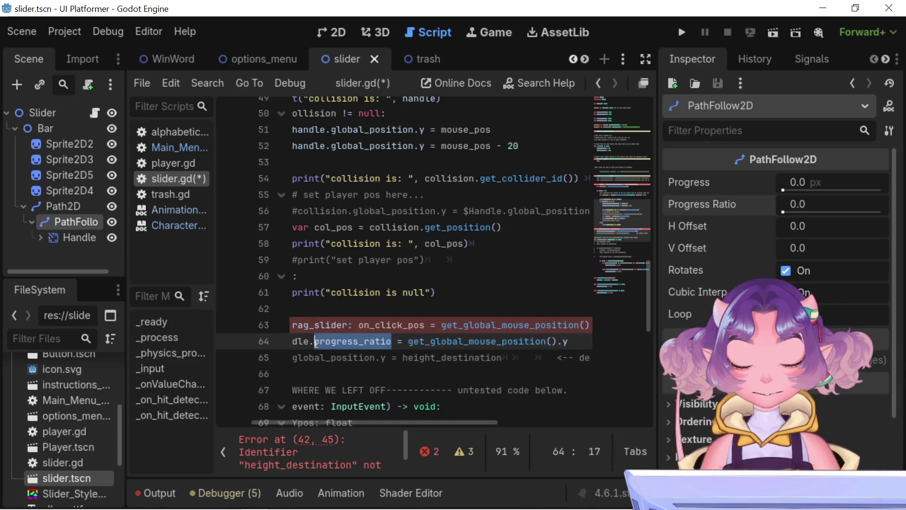
pyautogui.click(577, 341)
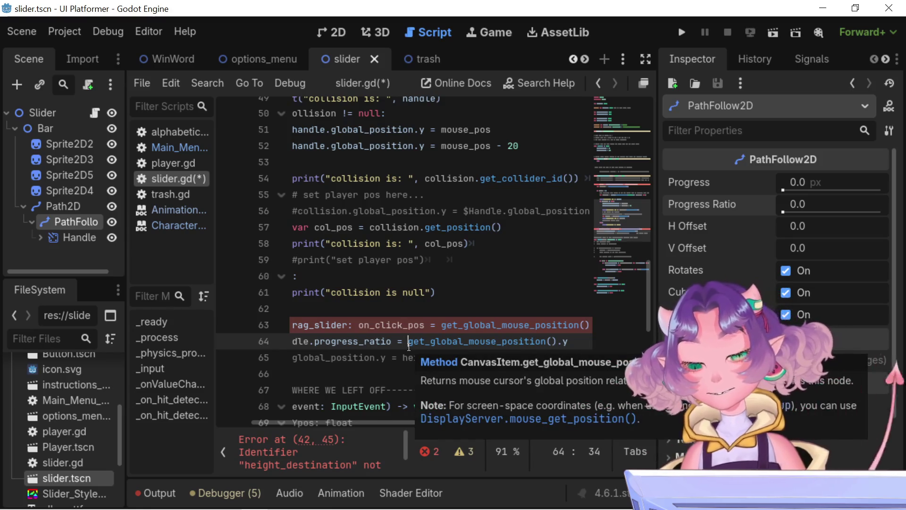
pyautogui.press('Return')
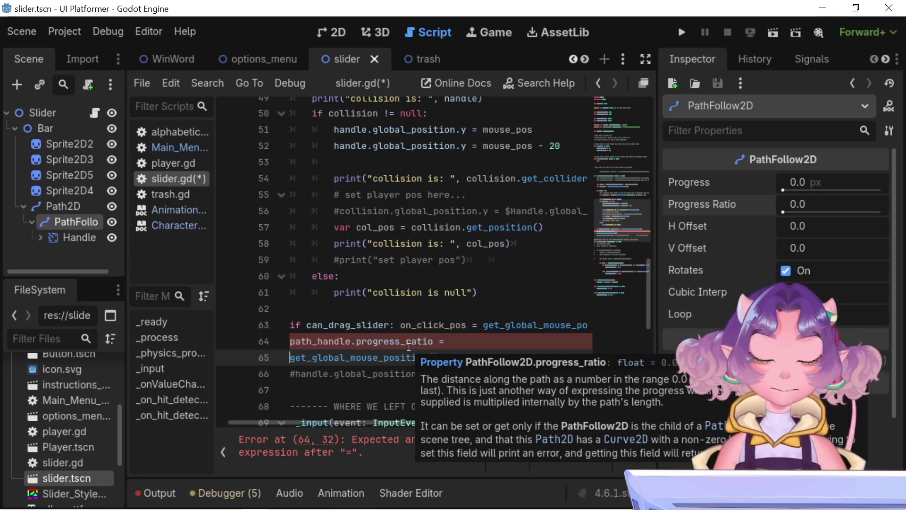
# Try adding an equals sign after .y on line 65, then remove it again
pyautogui.click(481, 343)
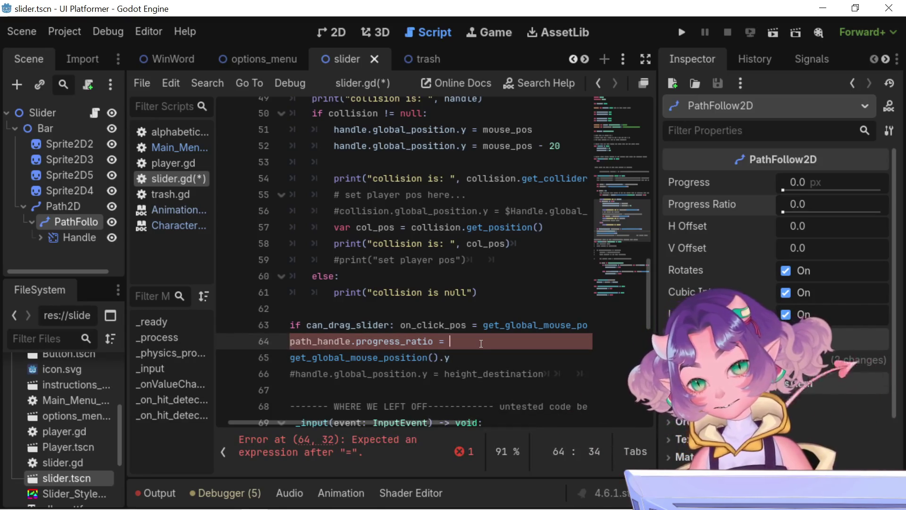
pyautogui.click(484, 358)
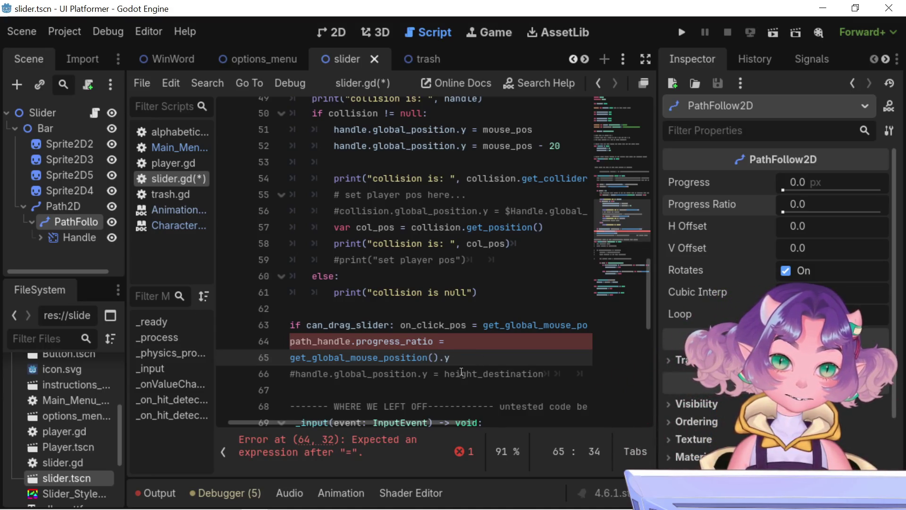
pyautogui.moveTo(290, 341); pyautogui.dragTo(444, 342)
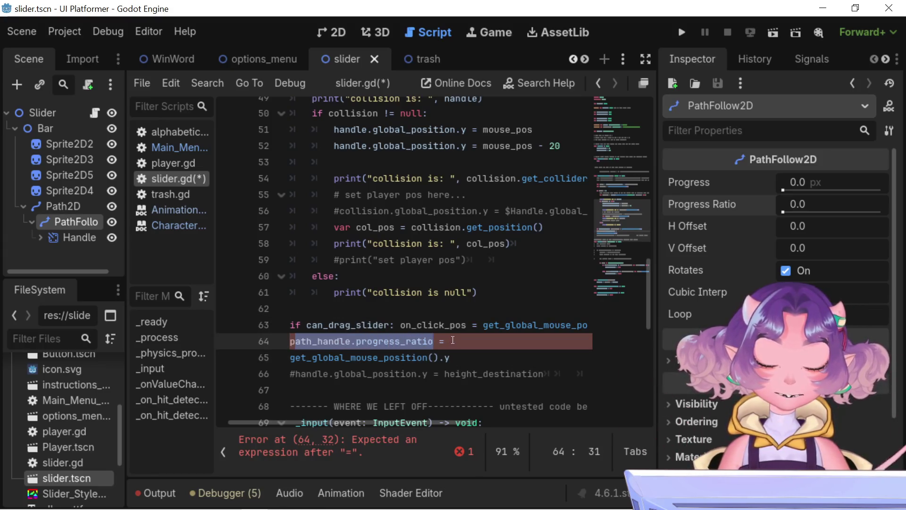
pyautogui.click(450, 341)
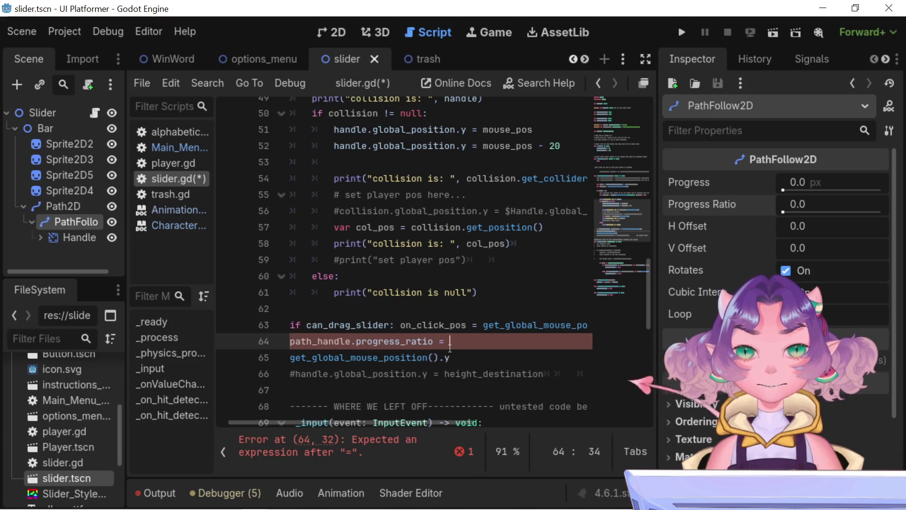
pyautogui.click(452, 362)
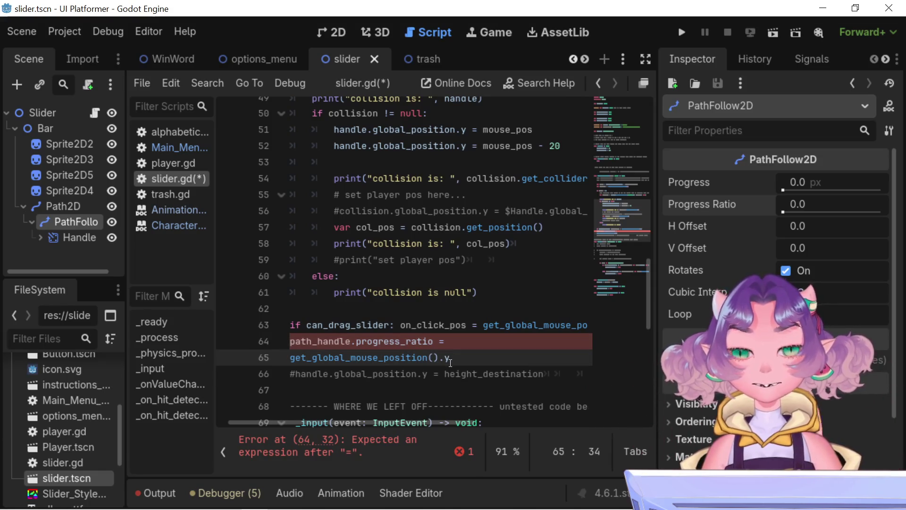
pyautogui.write(' =')
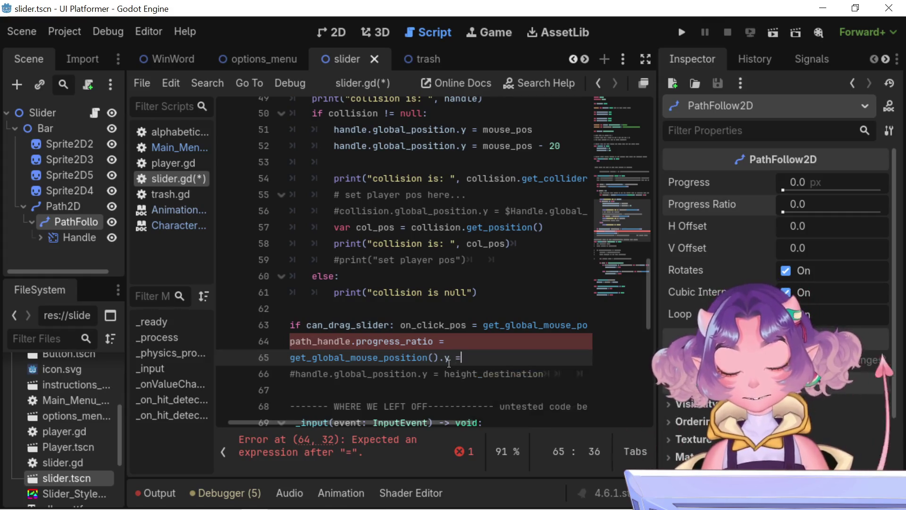
pyautogui.press('BackSpace')
pyautogui.press('BackSpace')
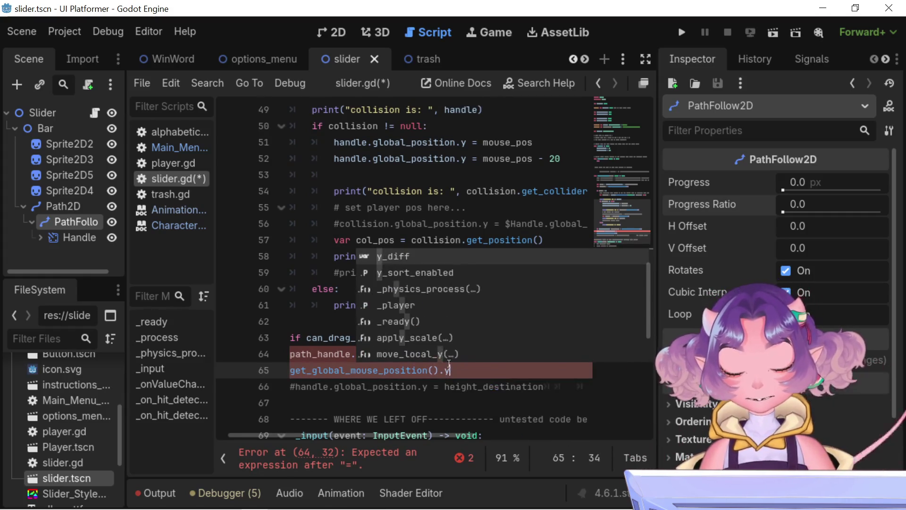
pyautogui.moveTo(449, 364)
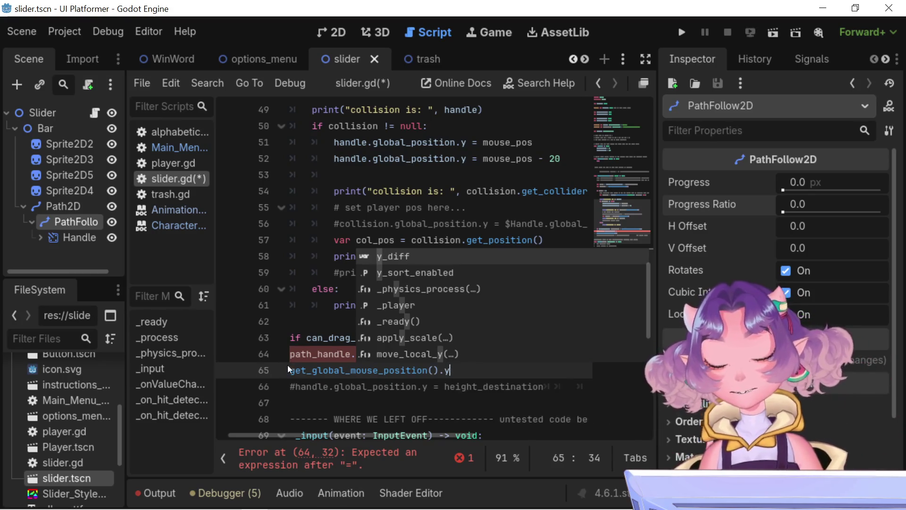
pyautogui.click(294, 370)
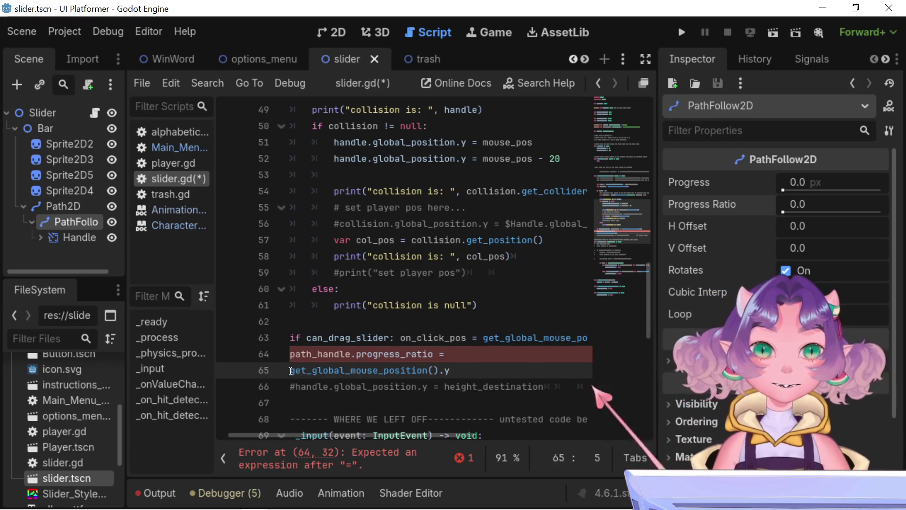
pyautogui.press('Right')
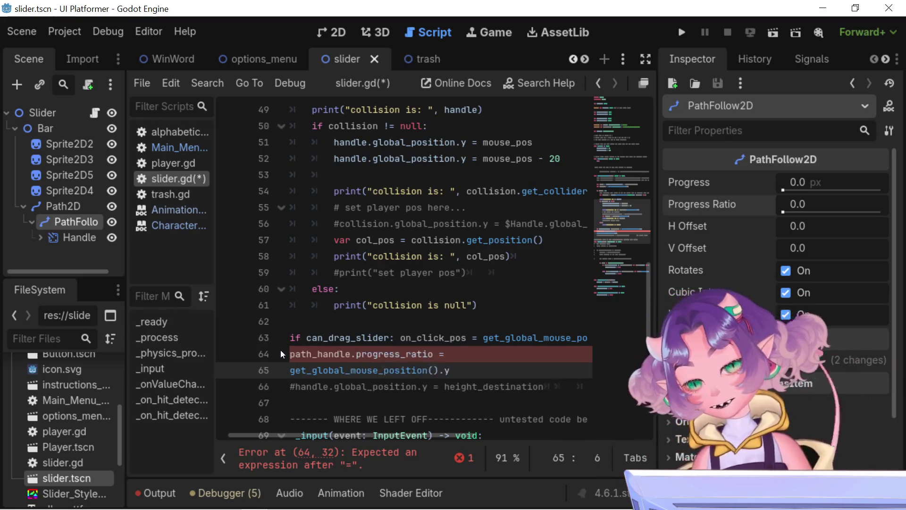
pyautogui.click(291, 370)
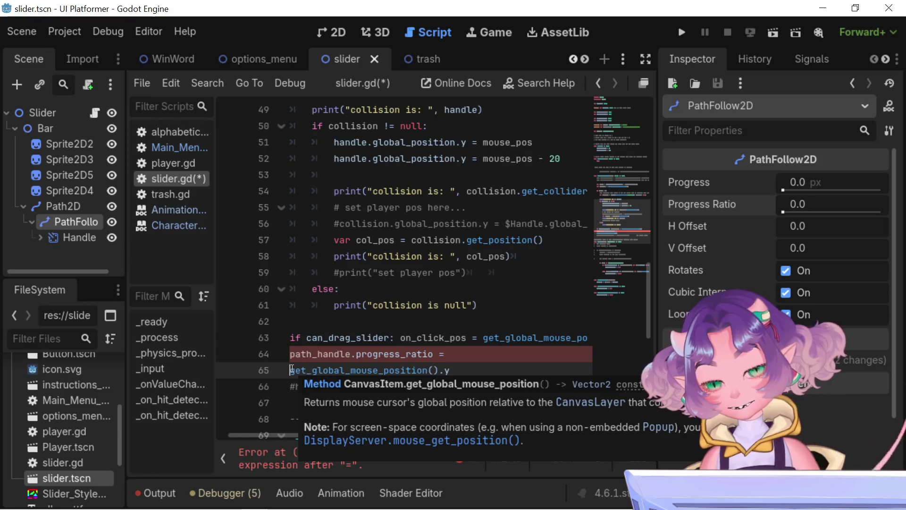
pyautogui.click(498, 370)
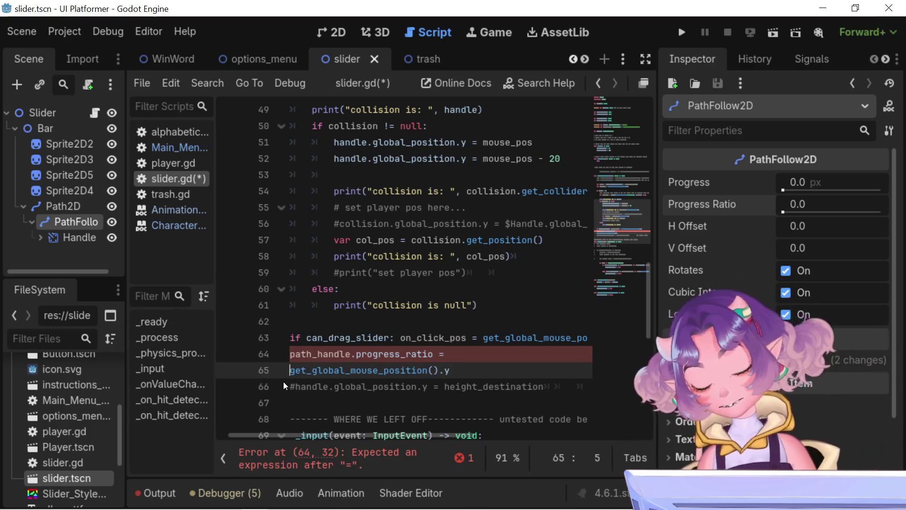
# Try a 'for i in' loop on line 65, undo it, and add a 1 multiplier after .y
pyautogui.write('for i in')
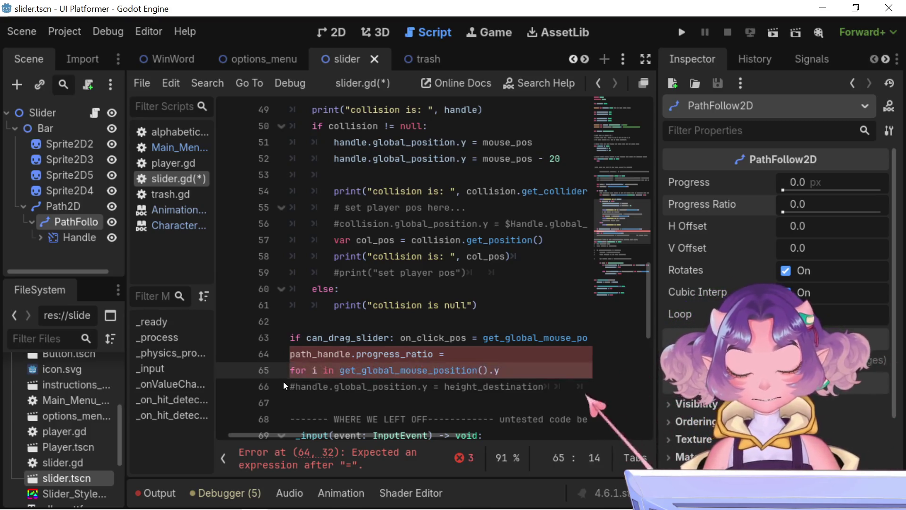
pyautogui.click(536, 370)
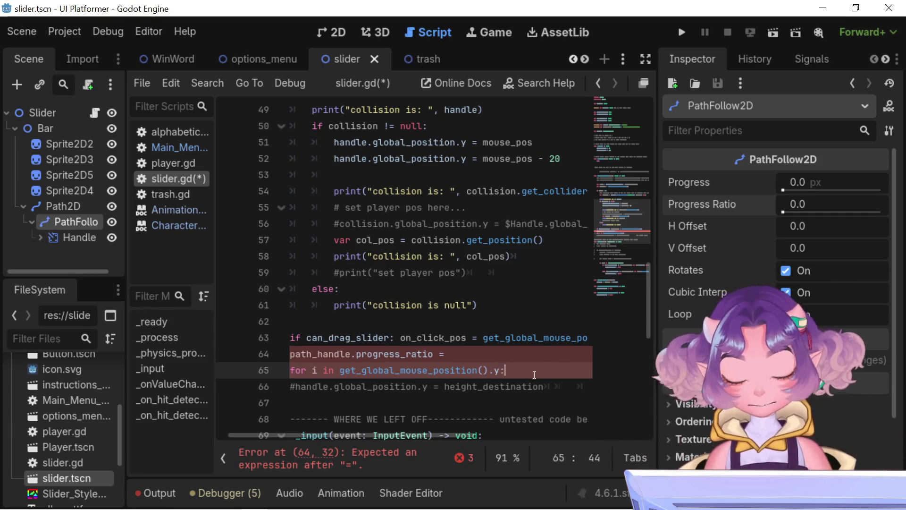
pyautogui.write(':')
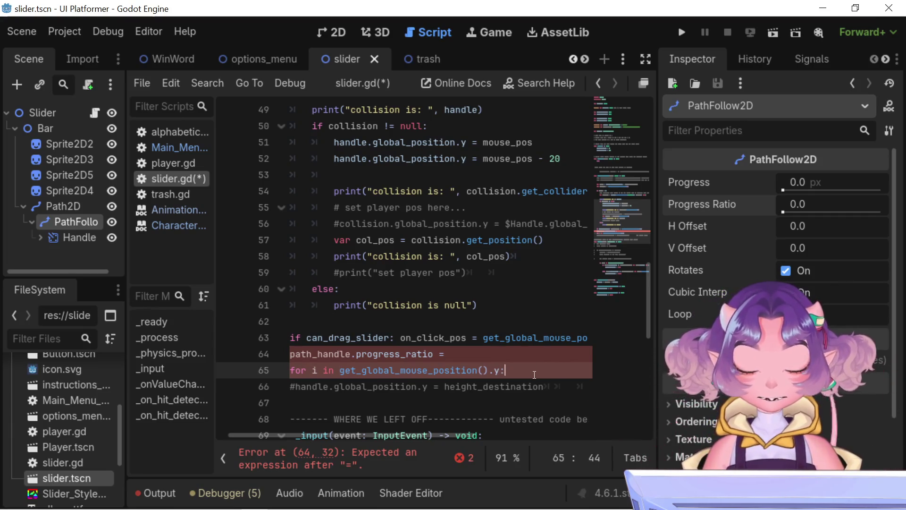
pyautogui.press('Left')
pyautogui.press('Left')
pyautogui.press('Left')
pyautogui.press('Left')
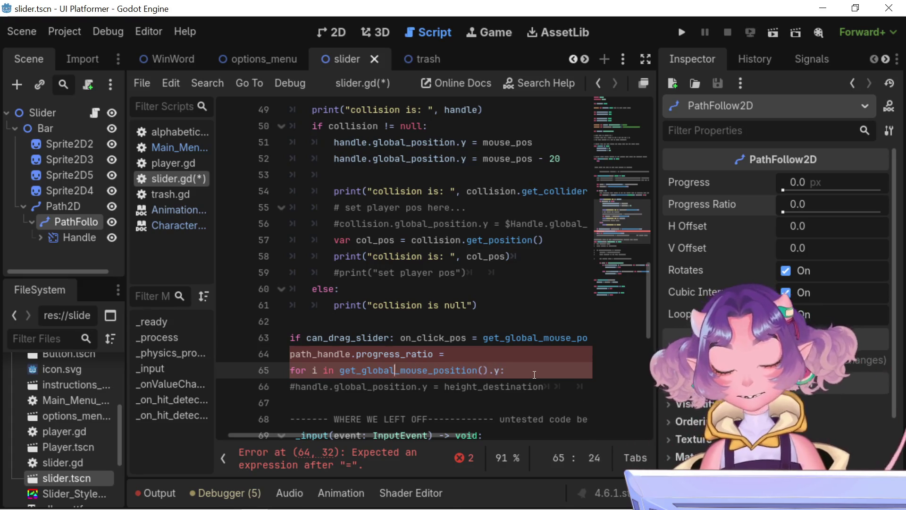
pyautogui.press('BackSpace')
pyautogui.press('BackSpace')
pyautogui.press('BackSpace')
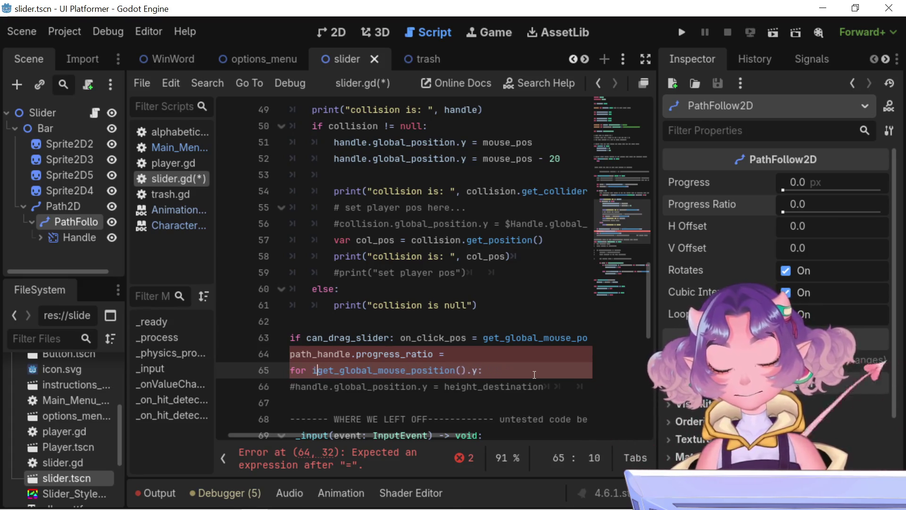
pyautogui.hotkey('ctrl', 'z')
pyautogui.hotkey('ctrl', 'z')
pyautogui.hotkey('ctrl', 'z')
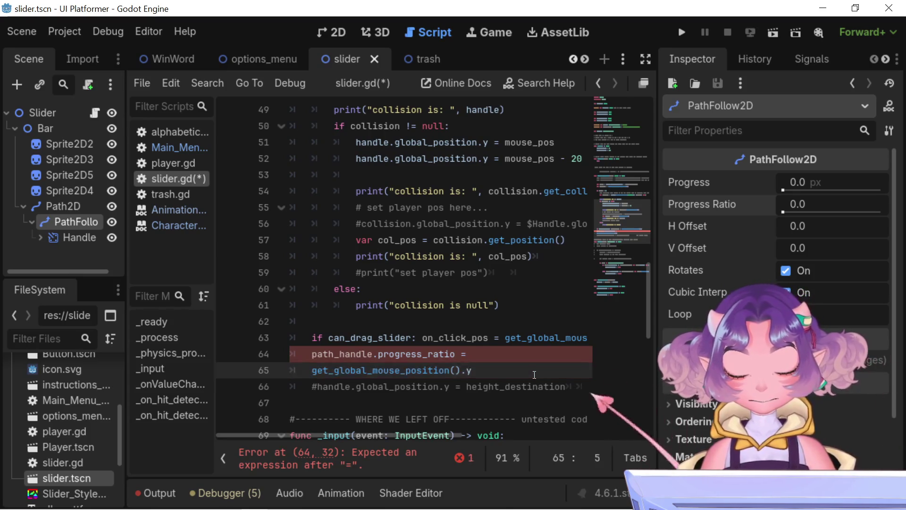
pyautogui.click(536, 373)
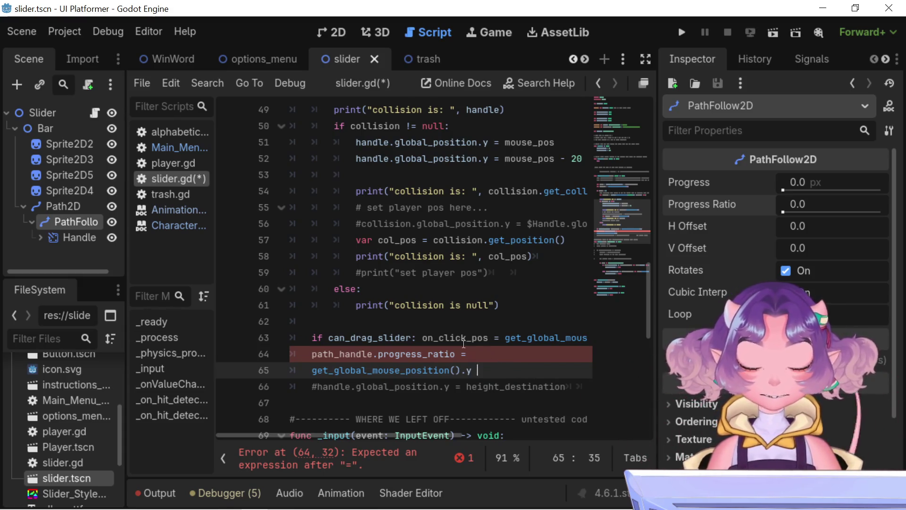
pyautogui.click(473, 371)
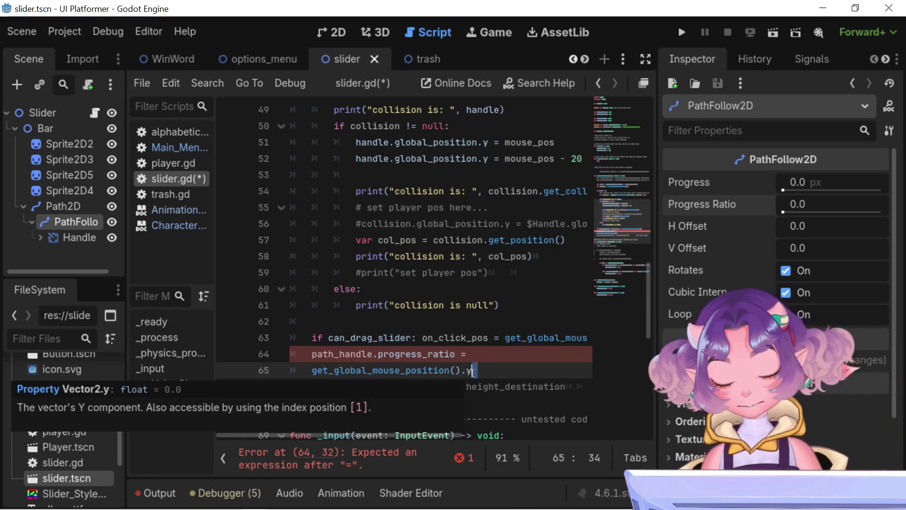
pyautogui.write('* 1')
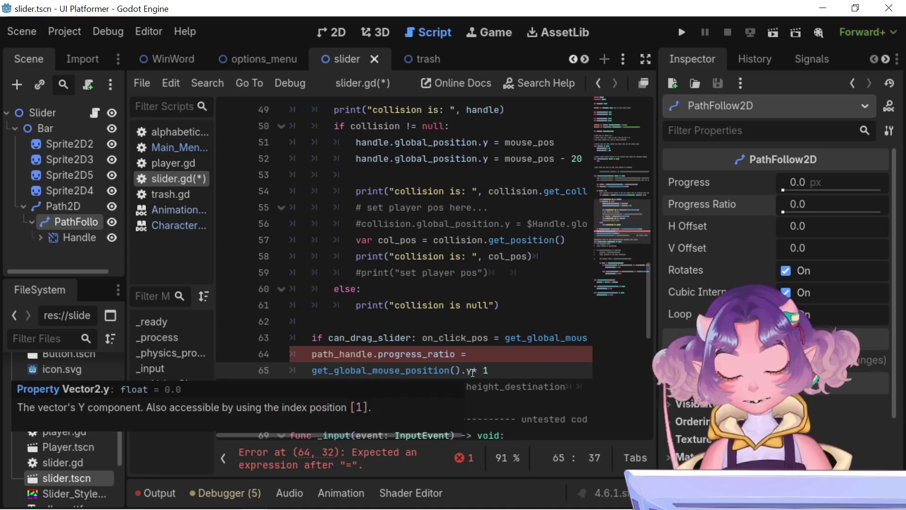
pyautogui.write('*')
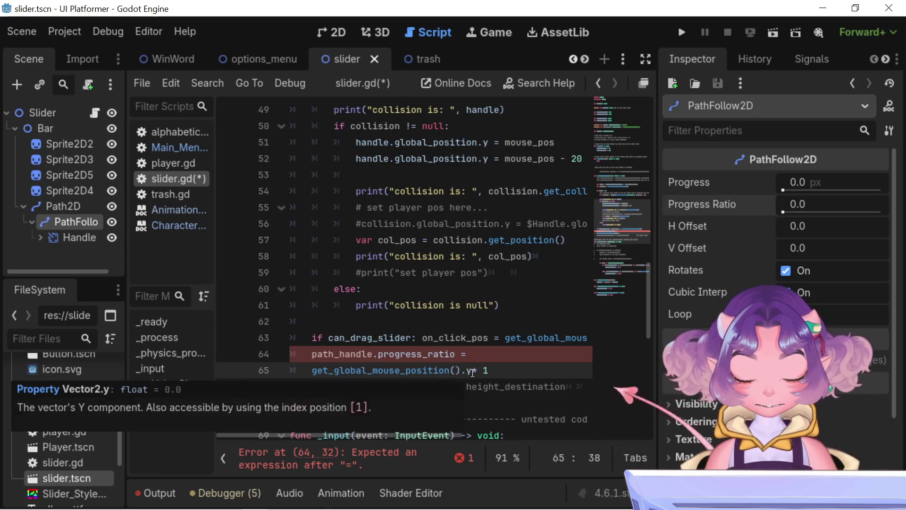
# Try declaring 'var value =' on line 65 and pasting value after 'progress_ratio =', then undo both
pyautogui.click(312, 371)
pyautogui.write('var value =')
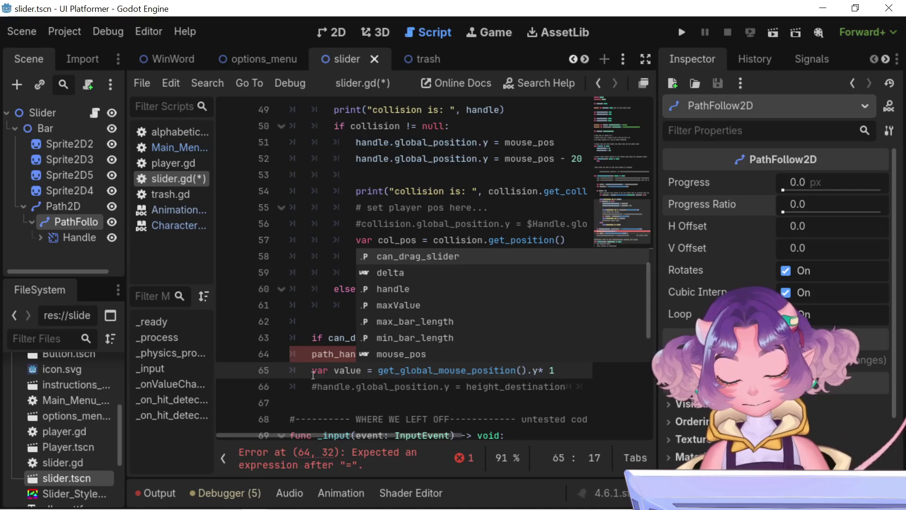
pyautogui.doubleClick(347, 371)
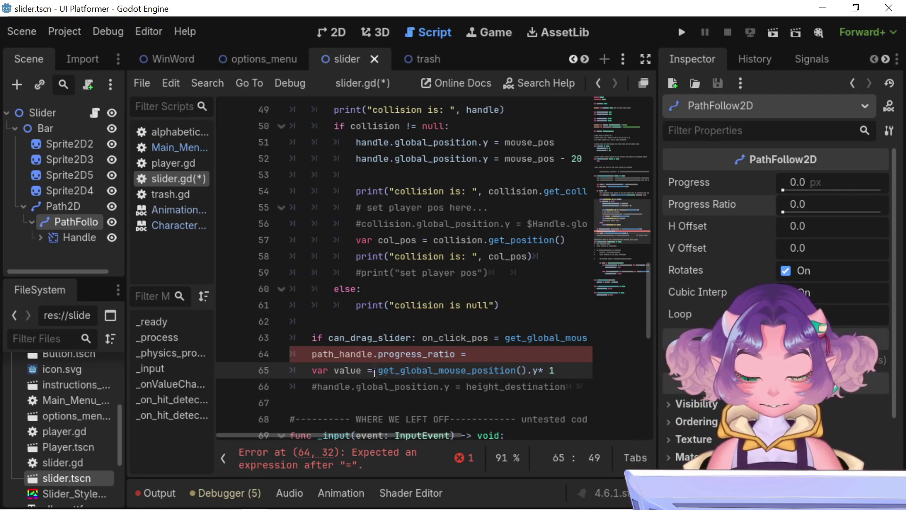
pyautogui.hotkey('ctrl', 'c')
pyautogui.click(520, 353)
pyautogui.hotkey('ctrl', 'v')
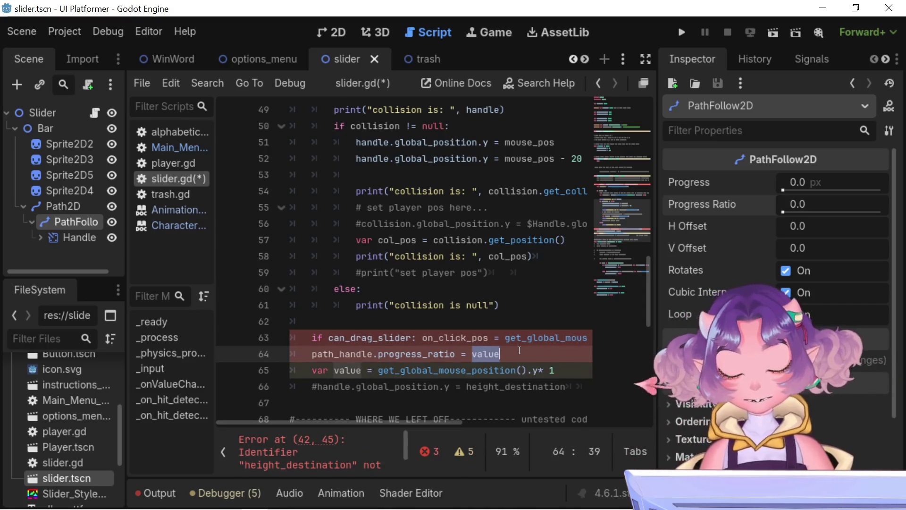
pyautogui.press('BackSpace')
pyautogui.press('Down')
pyautogui.press('Home')
pyautogui.hotkey('ctrl', 'Delete')
pyautogui.hotkey('ctrl', 'Delete')
pyautogui.hotkey('ctrl', 'Delete')
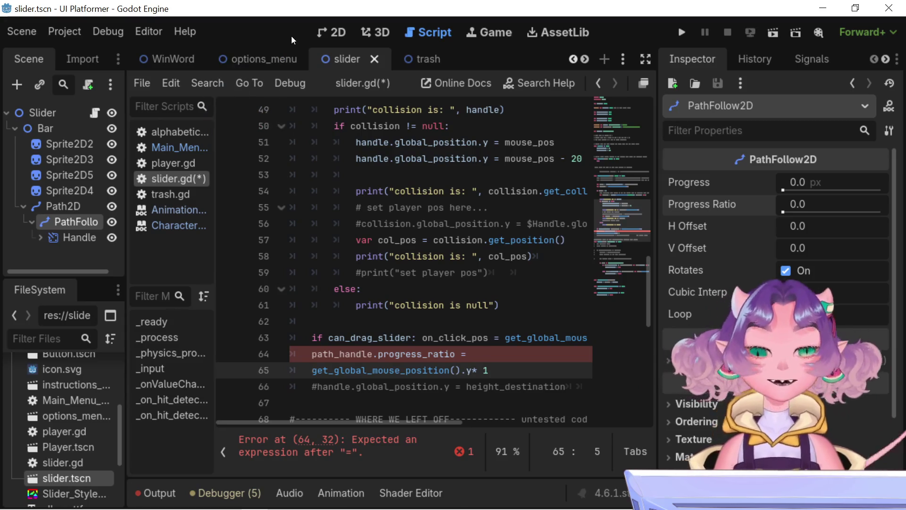
pyautogui.moveTo(288, 59)
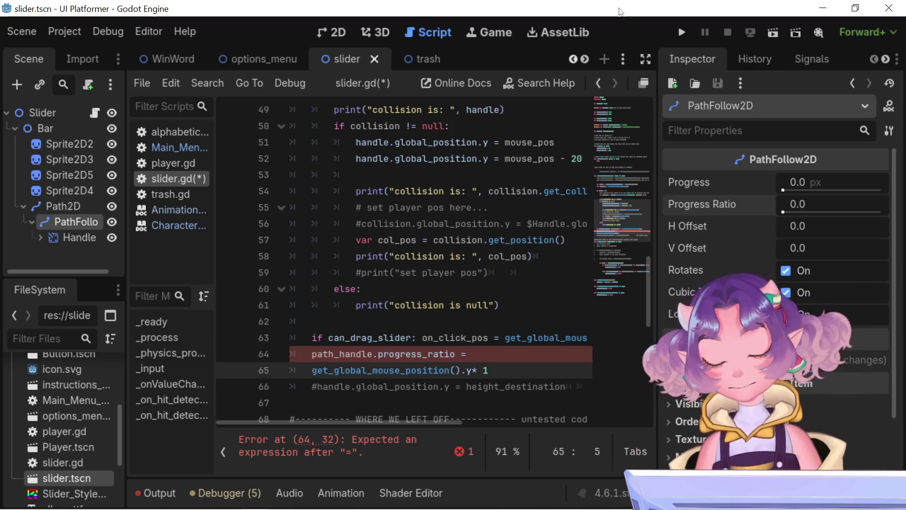
pyautogui.click(508, 348)
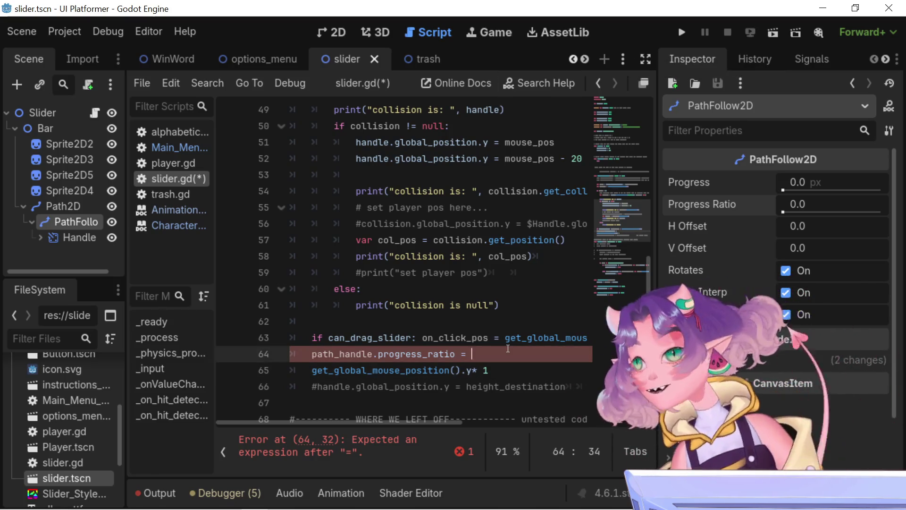
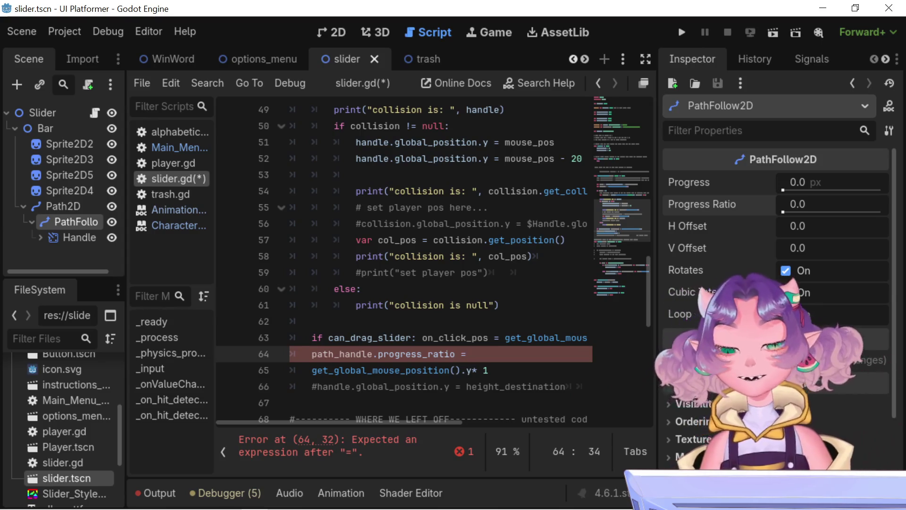
# Insert blank lines below the commented handle line and type a 'B R B' note there
pyautogui.scroll(-2, 521, 313)
pyautogui.click(417, 303)
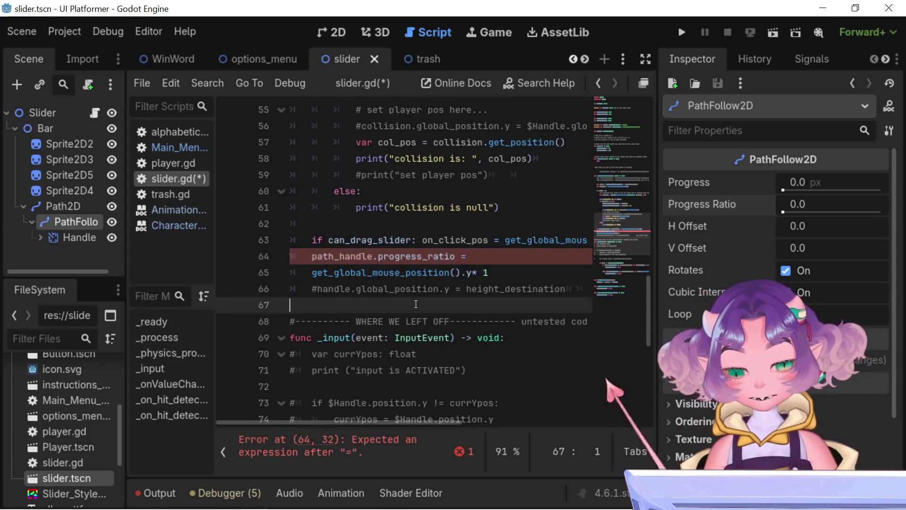
pyautogui.press('Return')
pyautogui.press('Return')
pyautogui.press('Return')
pyautogui.press('Up')
pyautogui.press('Up')
pyautogui.press('Up')
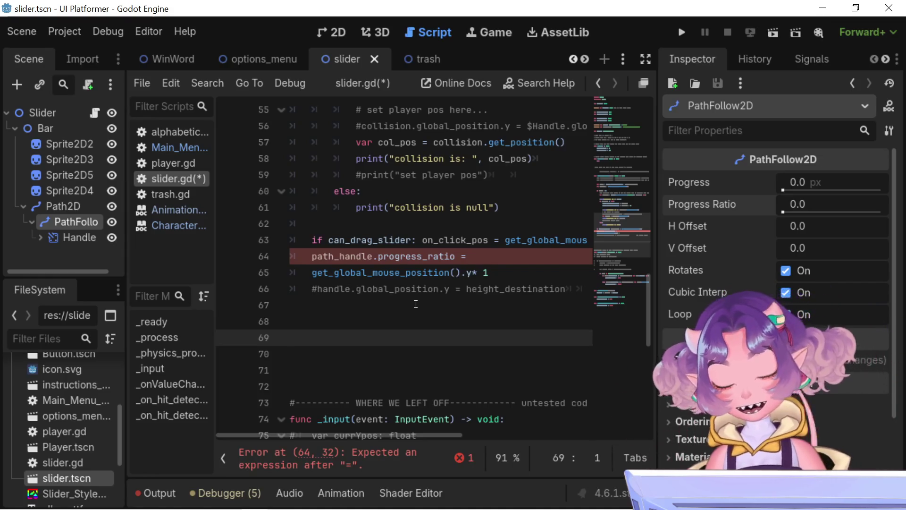
pyautogui.write('B R B')
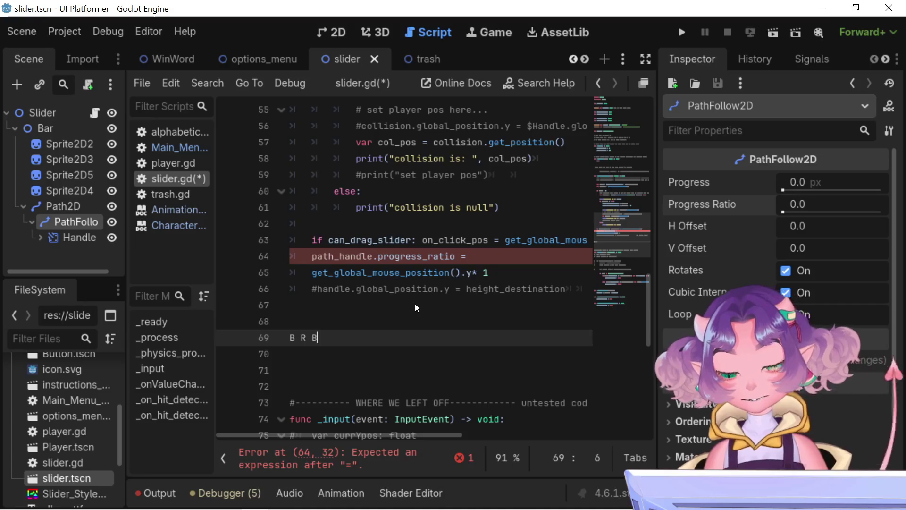
pyautogui.keyDown('ctrl'); pyautogui.scroll(5, 415, 297); pyautogui.keyUp('ctrl')
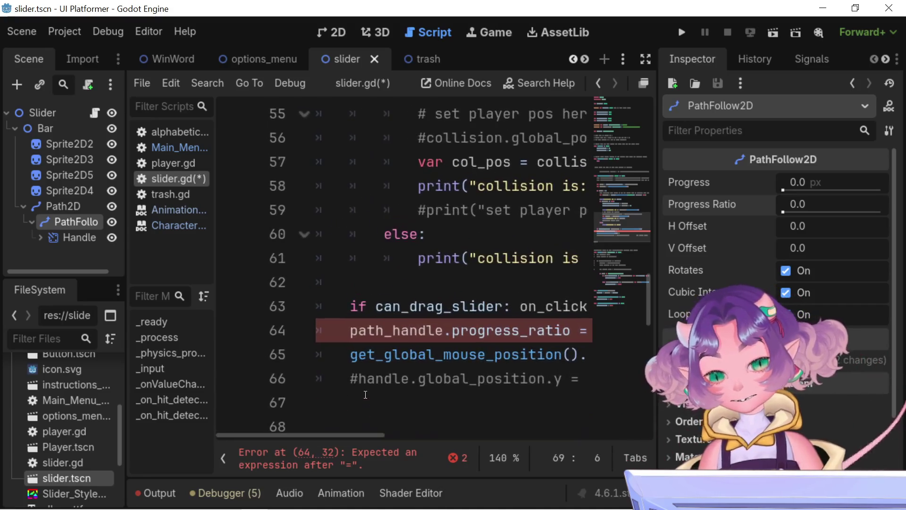
# Add more blank lines above the 'B R B' note, pushing it down to line 72
pyautogui.click(332, 164)
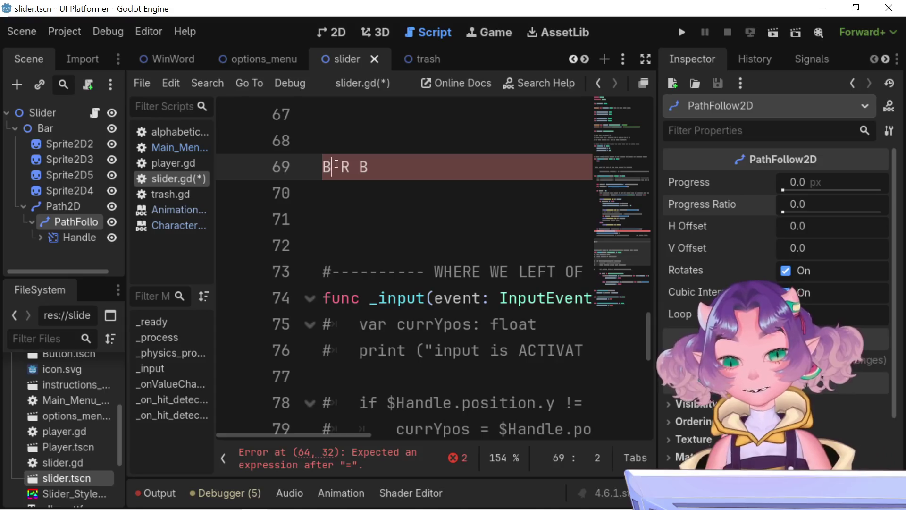
pyautogui.keyDown('ctrl'); pyautogui.scroll(2, 378, 347); pyautogui.keyUp('ctrl')
pyautogui.keyDown('ctrl'); pyautogui.scroll(5, 378, 347); pyautogui.keyUp('ctrl')
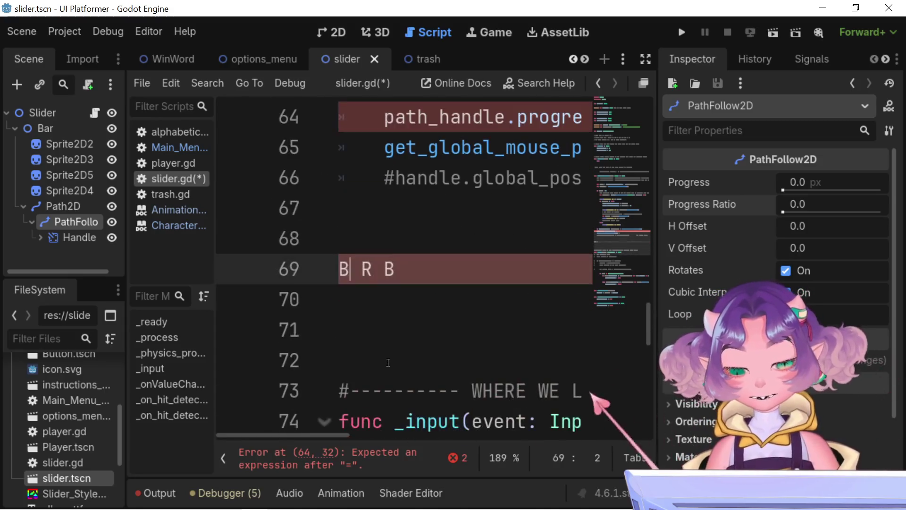
pyautogui.click(401, 225)
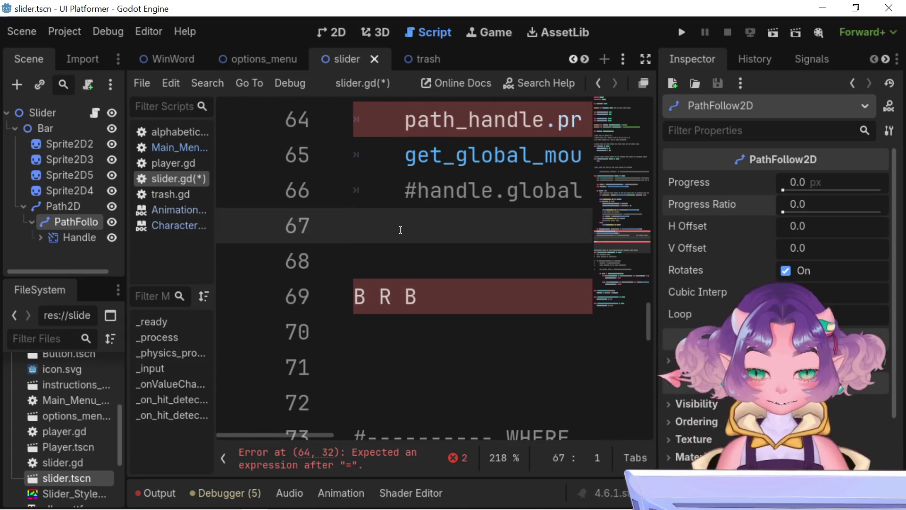
pyautogui.press('Return')
pyautogui.press('Return')
pyautogui.press('Return')
pyautogui.scroll(-4, 403, 233)
pyautogui.scroll(4, 403, 233)
# Save slider.gd and append 'taking dog outside' to the B R B note
pyautogui.click(423, 360)
pyautogui.press('Return')
pyautogui.press('Return')
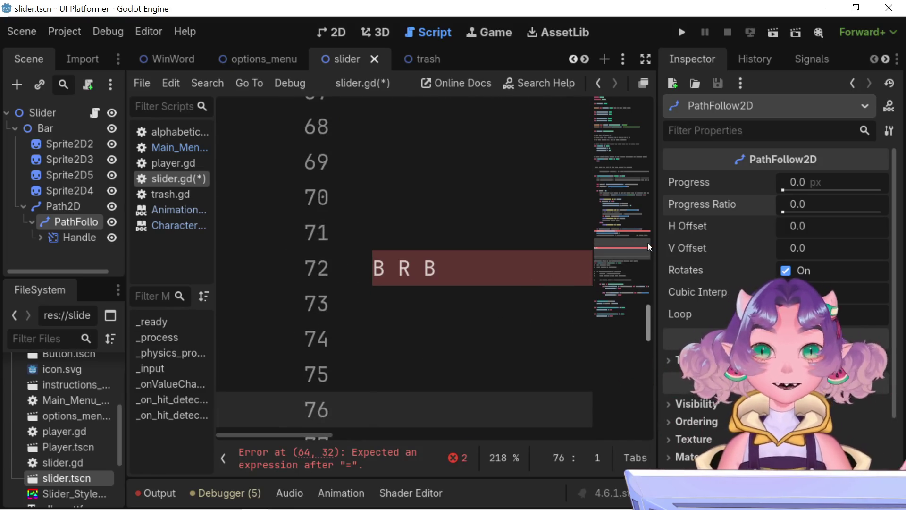
pyautogui.hotkey('ctrl', 's')
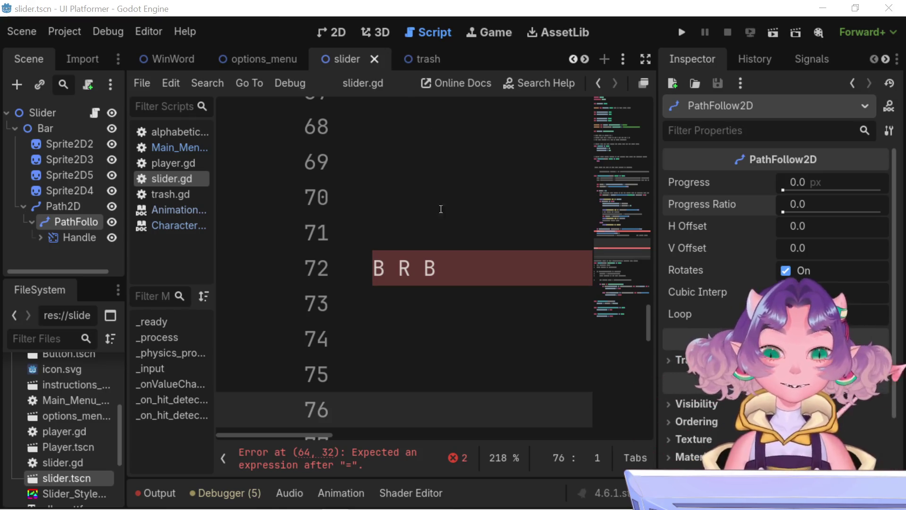
pyautogui.click(463, 258)
pyautogui.write('t')
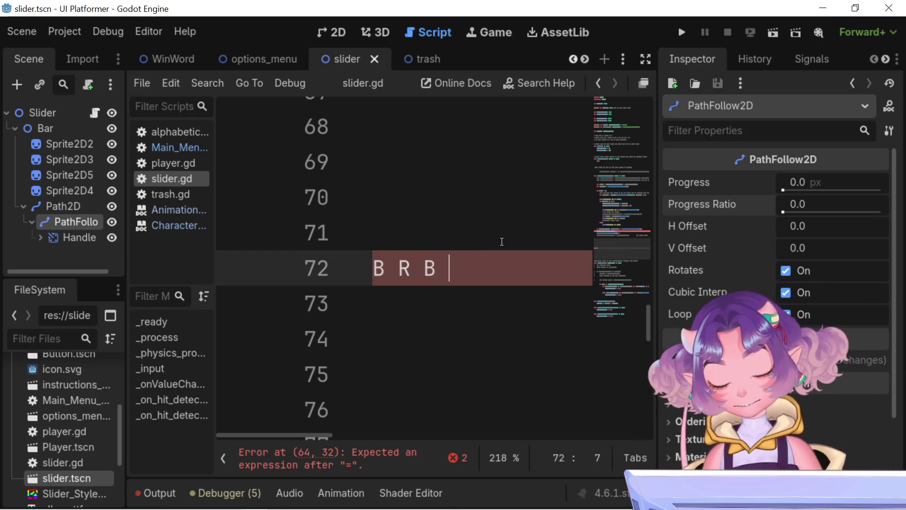
pyautogui.write('aking d')
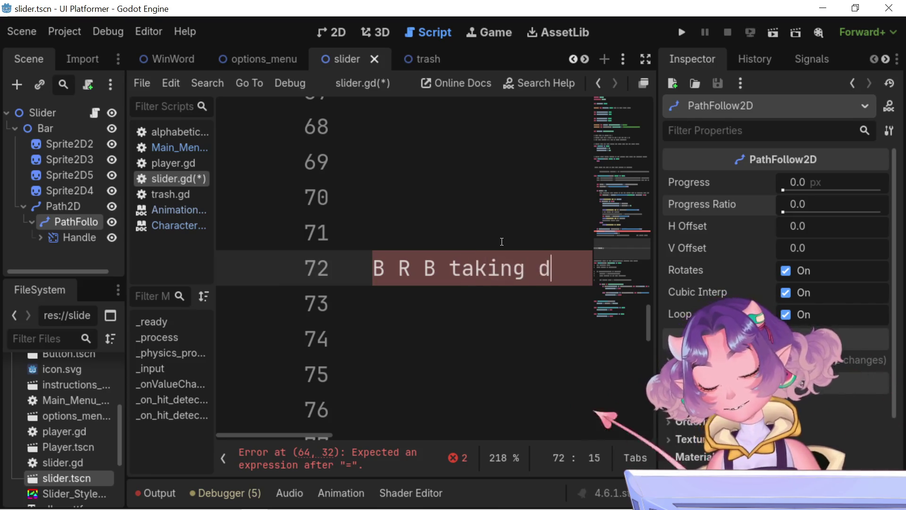
pyautogui.write('og outside')
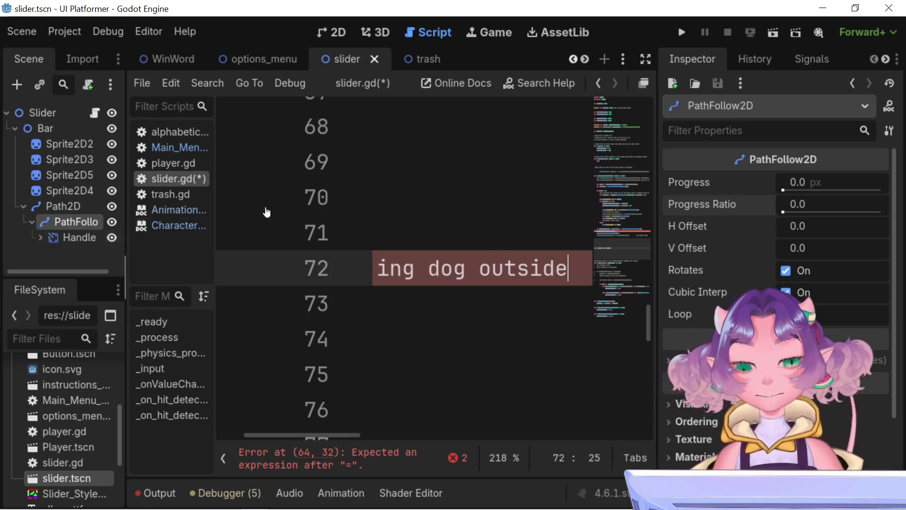
# Remove the spaces between the letters so line 72 reads 'BRB taking dog outside'
pyautogui.scroll(1, 646, 269)
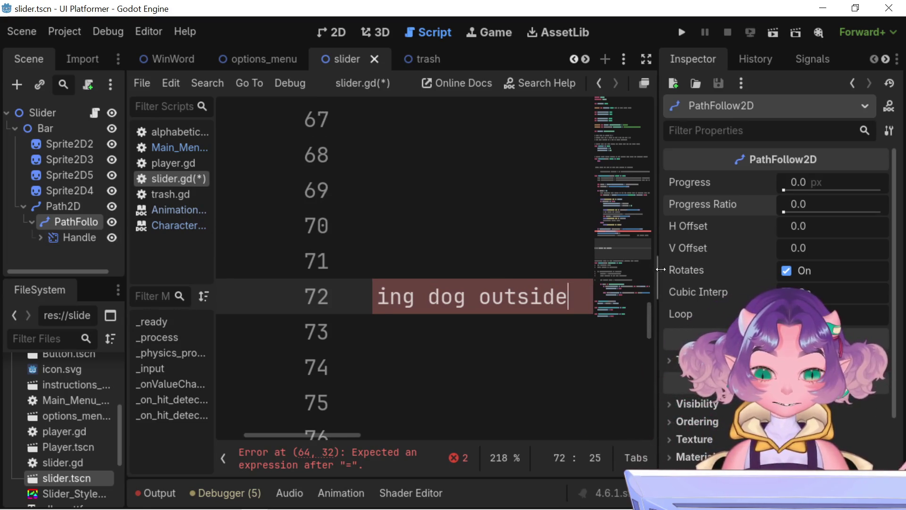
pyautogui.moveTo(656, 269); pyautogui.dragTo(747, 269)
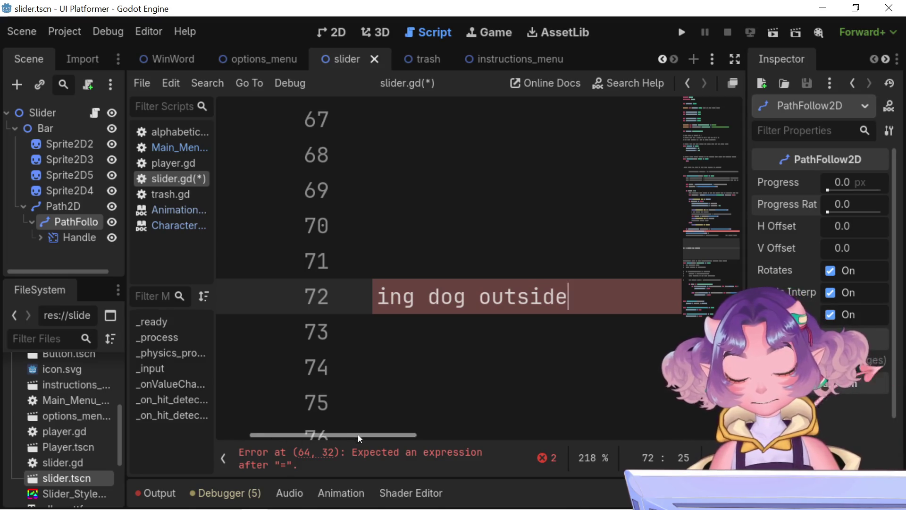
pyautogui.moveTo(361, 433); pyautogui.dragTo(293, 437)
pyautogui.click(427, 297)
pyautogui.press('Left')
pyautogui.press('BackSpace')
pyautogui.press('Left')
pyautogui.press('BackSpace')
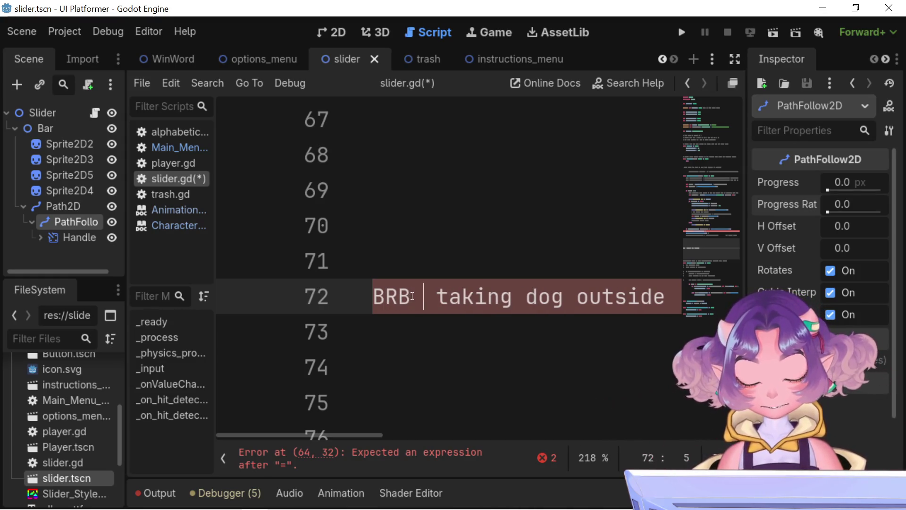
pyautogui.write('>')
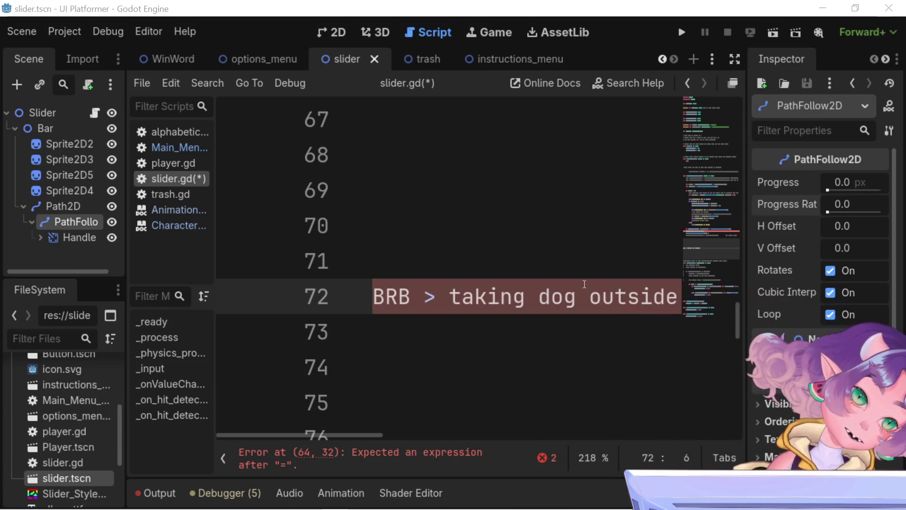
# Return to line 64 and place the cursor after 'path_handle.progress_ratio ='
pyautogui.scroll(1, 543, 279)
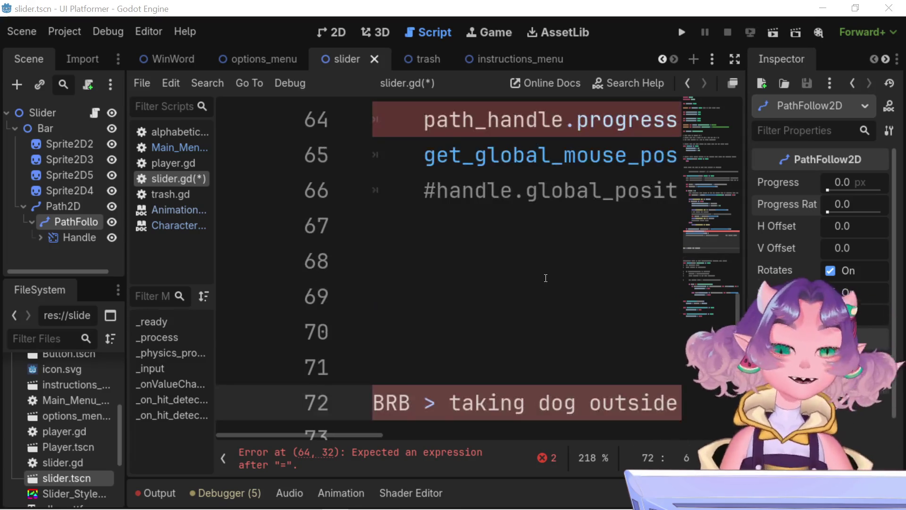
pyautogui.scroll(-1, 542, 338)
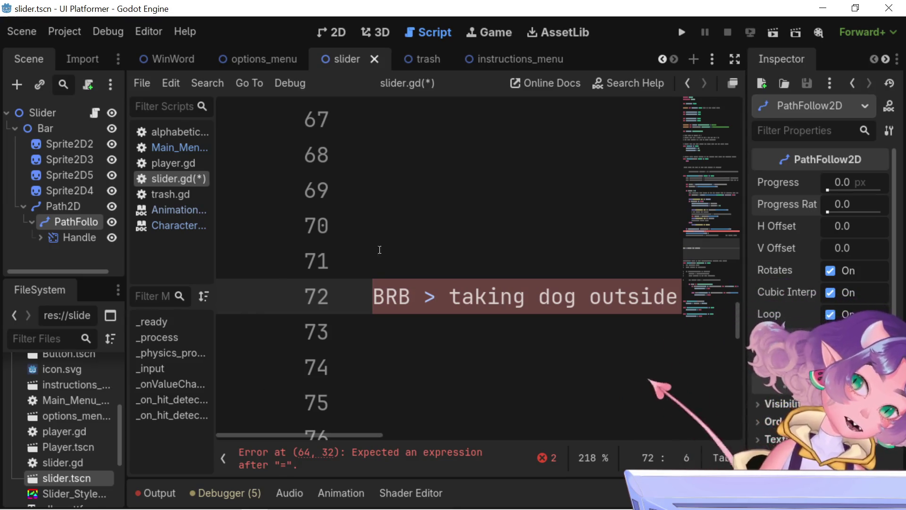
pyautogui.keyDown('ctrl'); pyautogui.scroll(-2, 529, 270); pyautogui.keyUp('ctrl')
pyautogui.keyDown('ctrl'); pyautogui.scroll(-4, 529, 270); pyautogui.keyUp('ctrl')
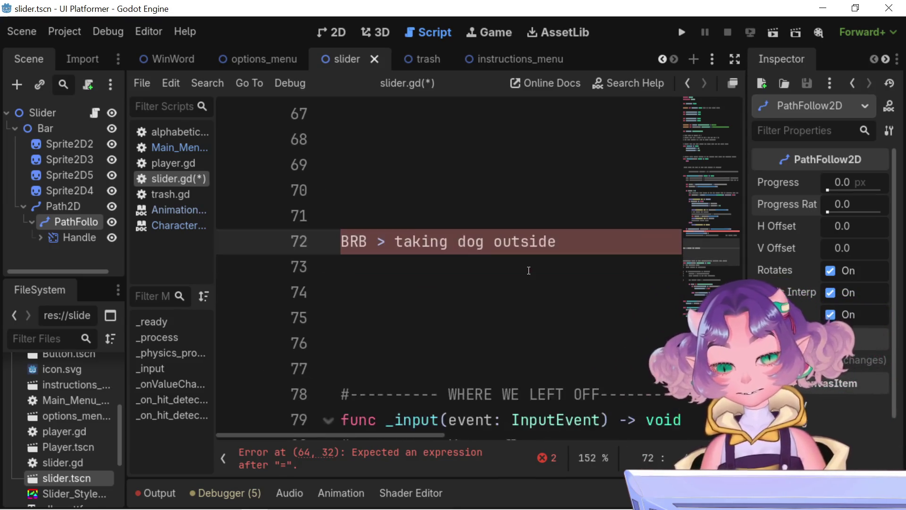
pyautogui.keyDown('ctrl'); pyautogui.scroll(-4, 529, 270); pyautogui.keyUp('ctrl')
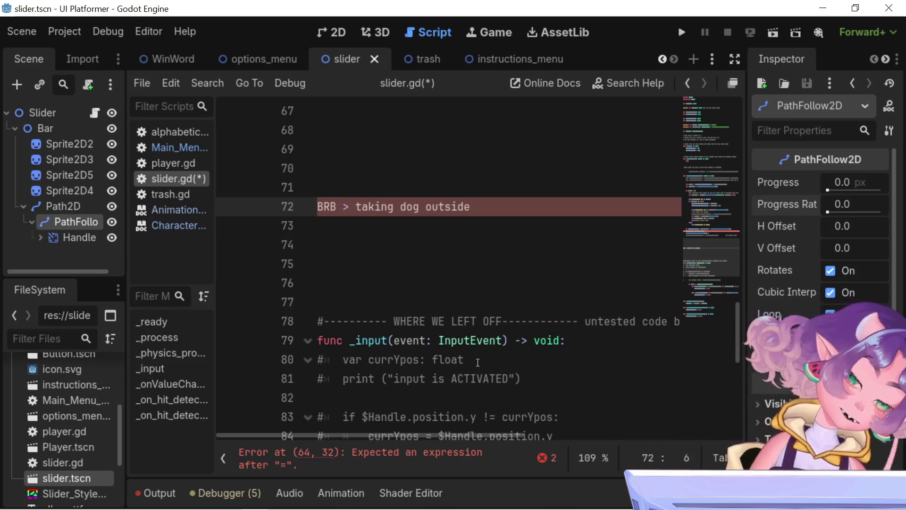
pyautogui.scroll(5, 470, 253)
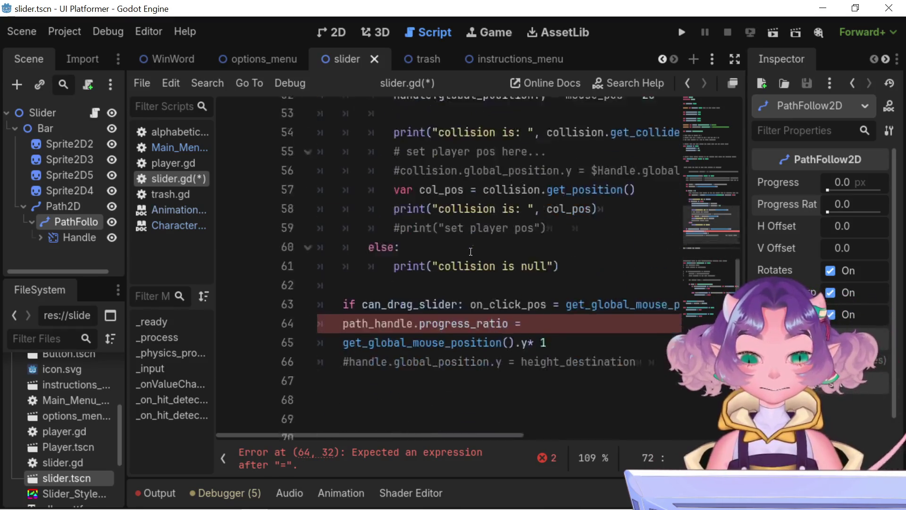
pyautogui.scroll(-2, 471, 252)
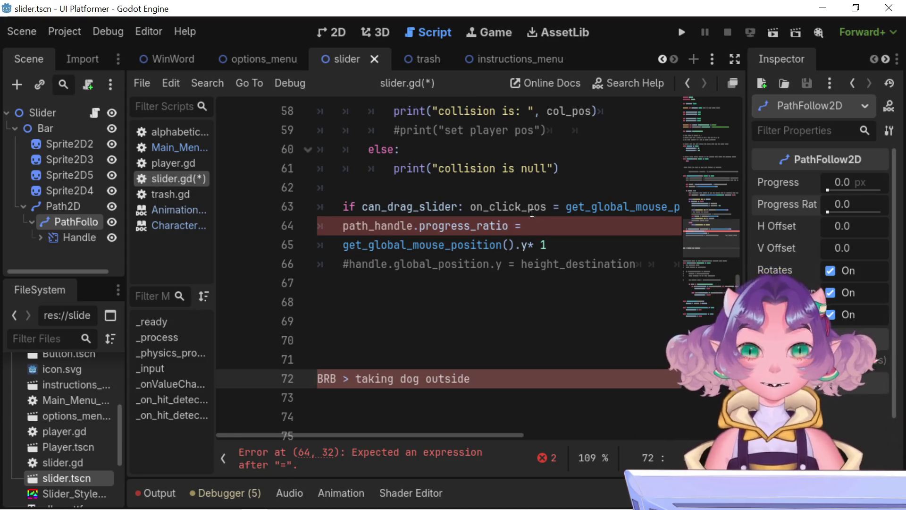
pyautogui.click(549, 224)
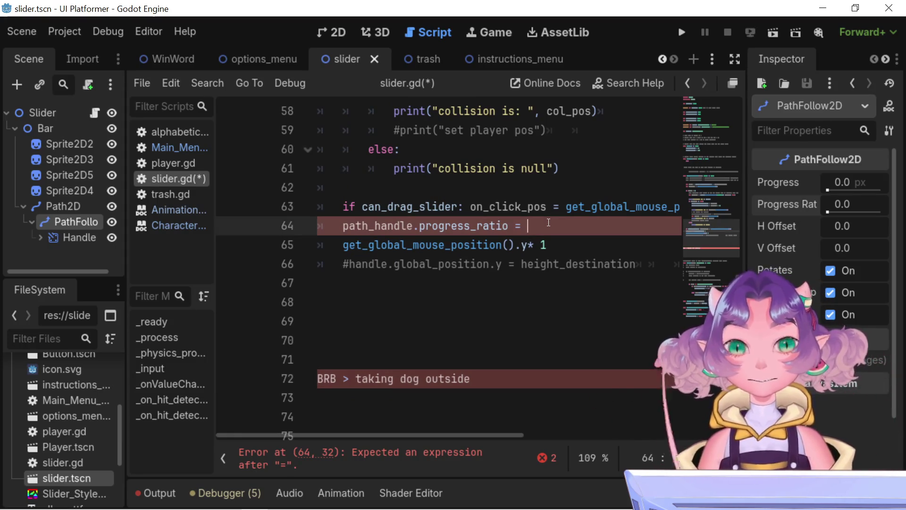